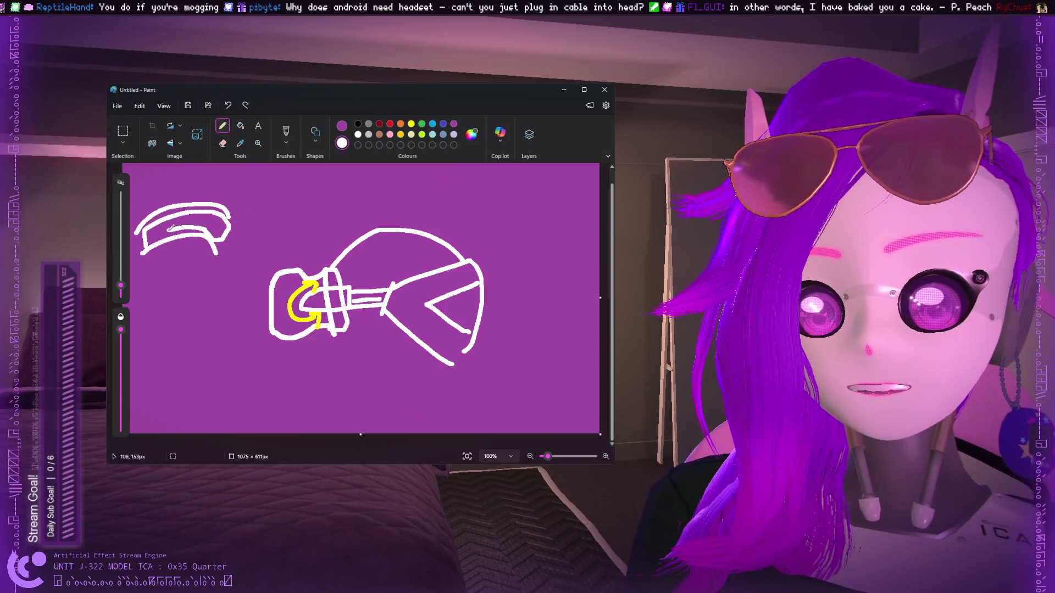
Extend the left white sketch with extra strokes, undoing one bad stroke, then pick black as second colour.
{"action": "mouse_move", "coordinate": [239, 226]}
{"action": "left_mouse_down"}
{"action": "mouse_move", "coordinate": [225, 263]}
{"action": "mouse_move", "coordinate": [212, 247]}
{"action": "mouse_move", "coordinate": [188, 318]}
{"action": "mouse_move", "coordinate": [194, 375]}
{"action": "mouse_move", "coordinate": [226, 269]}
{"action": "mouse_move", "coordinate": [242, 287]}
{"action": "mouse_move", "coordinate": [242, 223]}
{"action": "left_mouse_up"}
{"action": "mouse_move", "coordinate": [146, 254]}
{"action": "left_mouse_down"}
{"action": "mouse_move", "coordinate": [141, 238]}
{"action": "mouse_move", "coordinate": [149, 264]}
{"action": "mouse_move", "coordinate": [163, 250]}
{"action": "mouse_move", "coordinate": [155, 269]}
{"action": "mouse_move", "coordinate": [195, 270]}
{"action": "left_mouse_up"}
{"action": "key", "text": "ctrl+z"}
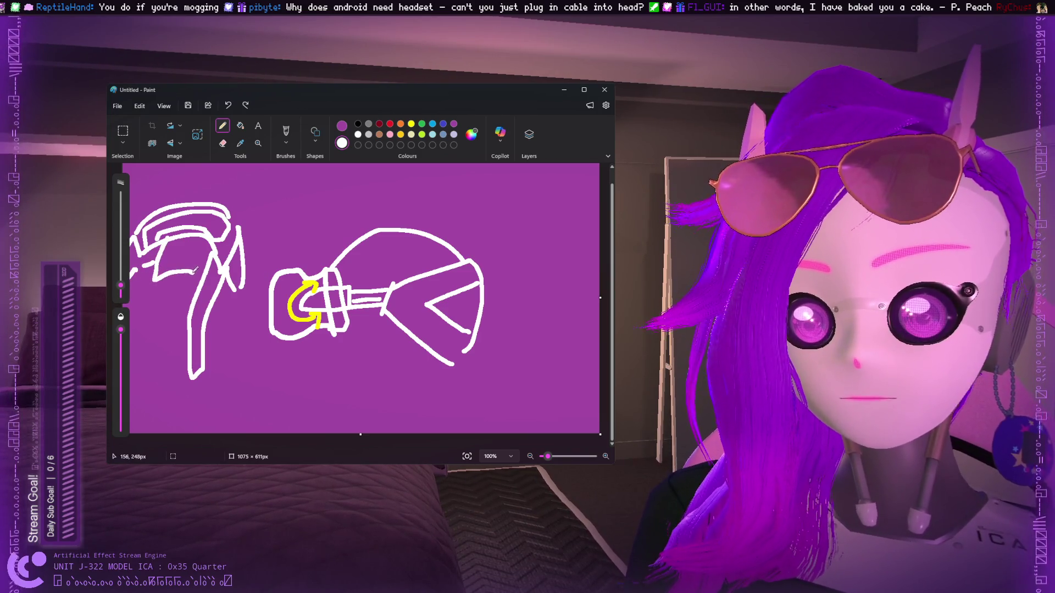
{"action": "left_click_drag", "start_coordinate": [186, 233], "coordinate": [204, 258]}
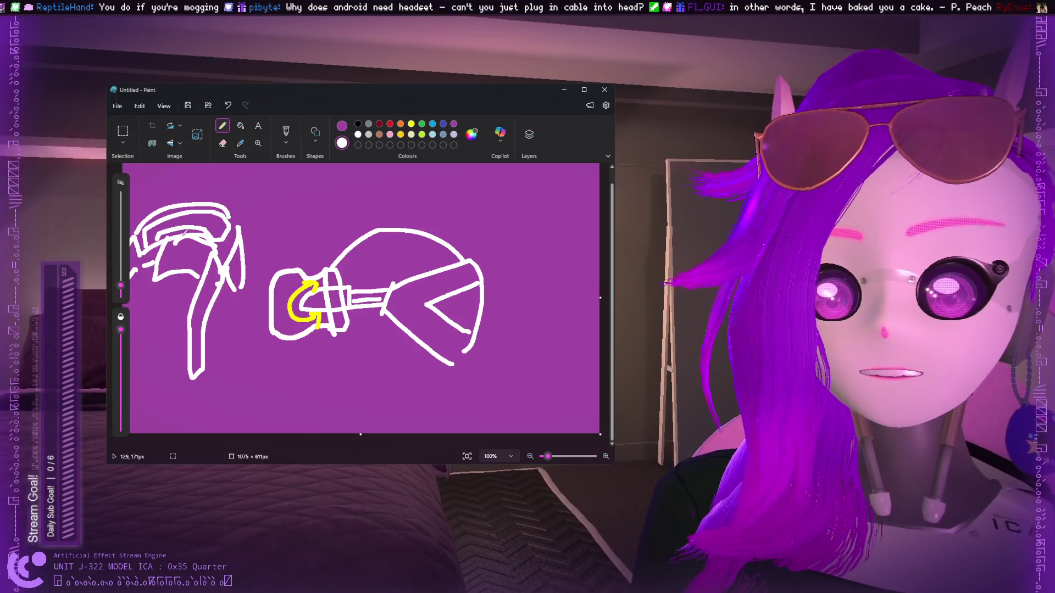
{"action": "left_click", "coordinate": [358, 124]}
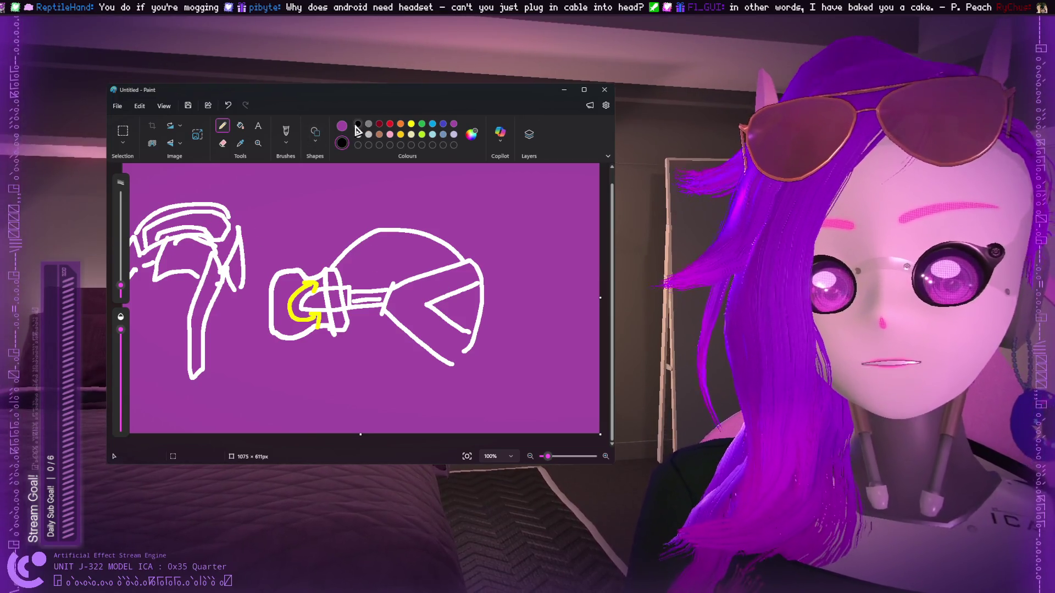
{"action": "mouse_move", "coordinate": [501, 255]}
{"action": "left_mouse_down"}
{"action": "mouse_move", "coordinate": [489, 266]}
{"action": "mouse_move", "coordinate": [511, 263]}
{"action": "left_mouse_up"}
{"action": "key", "text": "ctrl+z"}
{"action": "left_click_drag", "start_coordinate": [513, 189], "coordinate": [537, 308]}
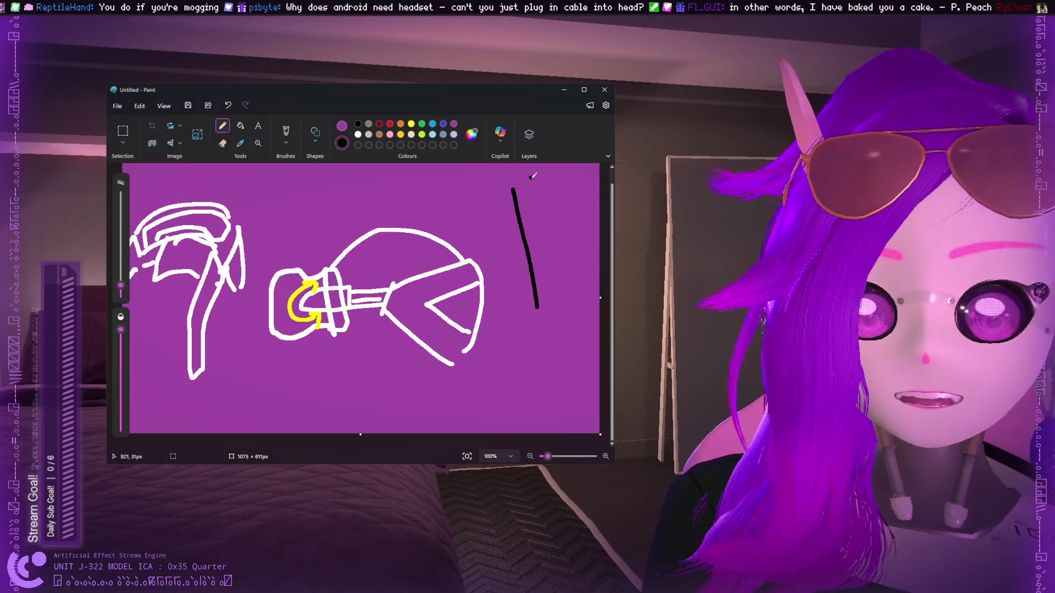
{"action": "left_click_drag", "start_coordinate": [545, 184], "coordinate": [487, 192]}
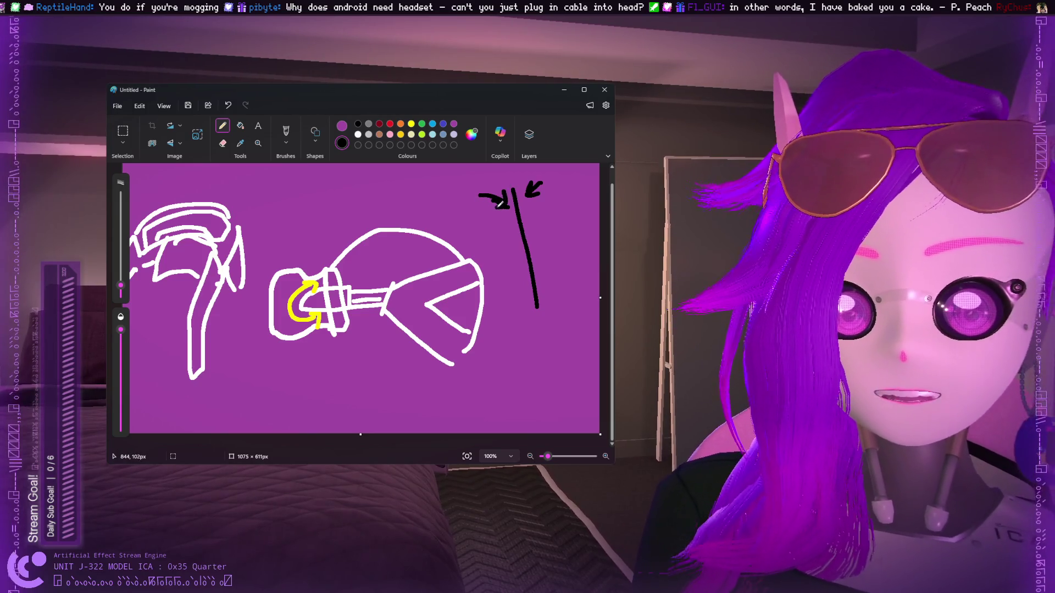
{"action": "key", "text": "ctrl+z"}
{"action": "key", "text": "ctrl+z"}
{"action": "key", "text": "ctrl+z"}
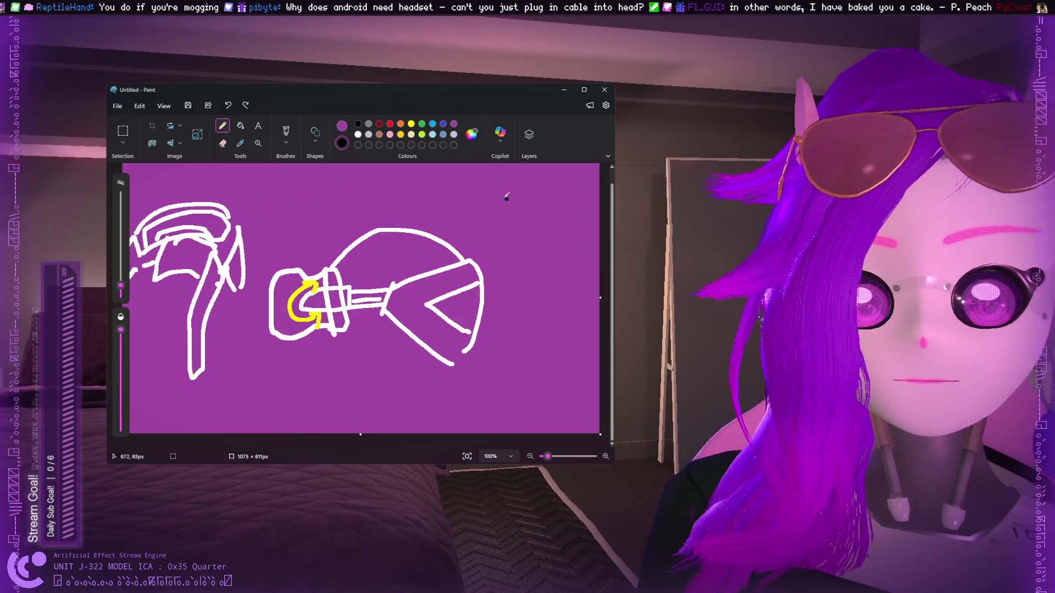
{"action": "left_click", "coordinate": [358, 134]}
{"action": "mouse_move", "coordinate": [378, 311]}
{"action": "left_mouse_down"}
{"action": "mouse_move", "coordinate": [371, 316]}
{"action": "mouse_move", "coordinate": [383, 298]}
{"action": "left_mouse_up"}
{"action": "key", "text": "ctrl+z"}
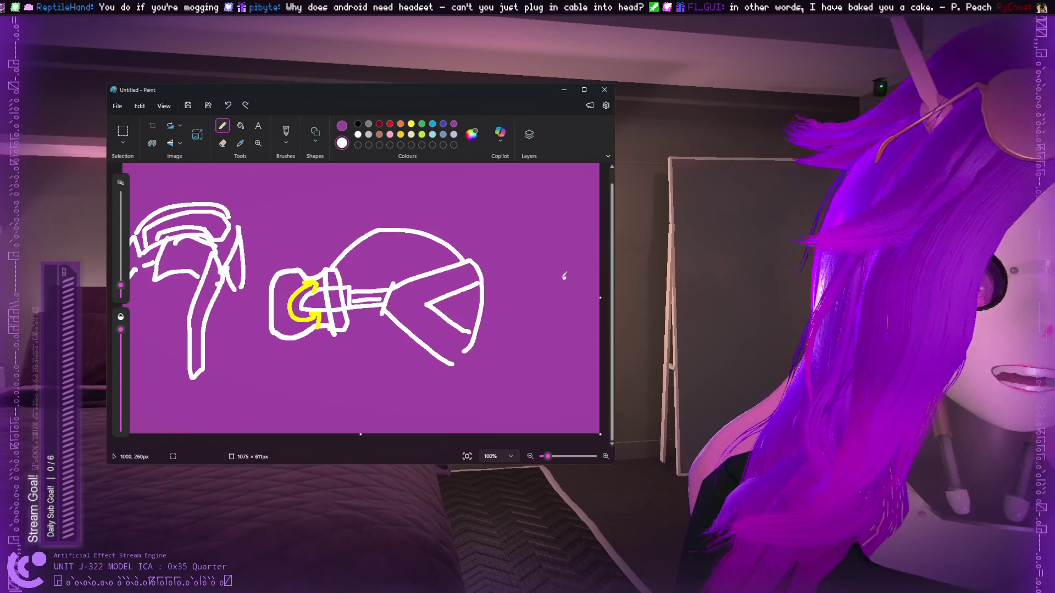
{"action": "mouse_move", "coordinate": [406, 291]}
{"action": "left_mouse_down"}
{"action": "mouse_move", "coordinate": [393, 297]}
{"action": "mouse_move", "coordinate": [398, 310]}
{"action": "mouse_move", "coordinate": [401, 302]}
{"action": "mouse_move", "coordinate": [385, 338]}
{"action": "mouse_move", "coordinate": [397, 351]}
{"action": "mouse_move", "coordinate": [420, 308]}
{"action": "mouse_move", "coordinate": [407, 278]}
{"action": "left_mouse_up"}
{"action": "key", "text": "ctrl+z"}
{"action": "key", "text": "ctrl+z"}
{"action": "key", "text": "ctrl+z"}
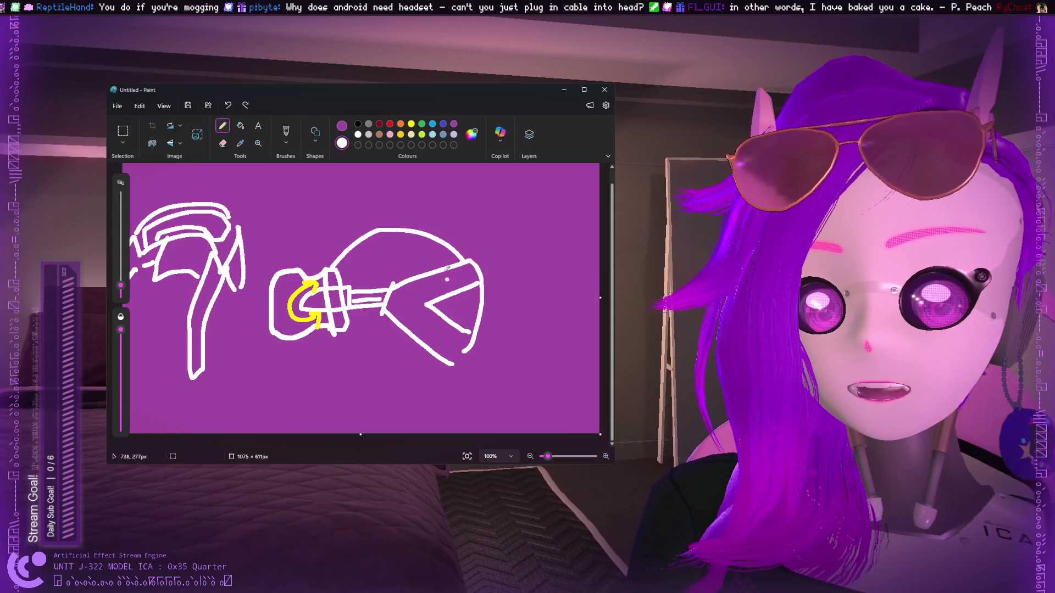
Pick black and draw a short black stroke beside the helmet, undoing stray marks.
{"action": "left_click", "coordinate": [357, 123]}
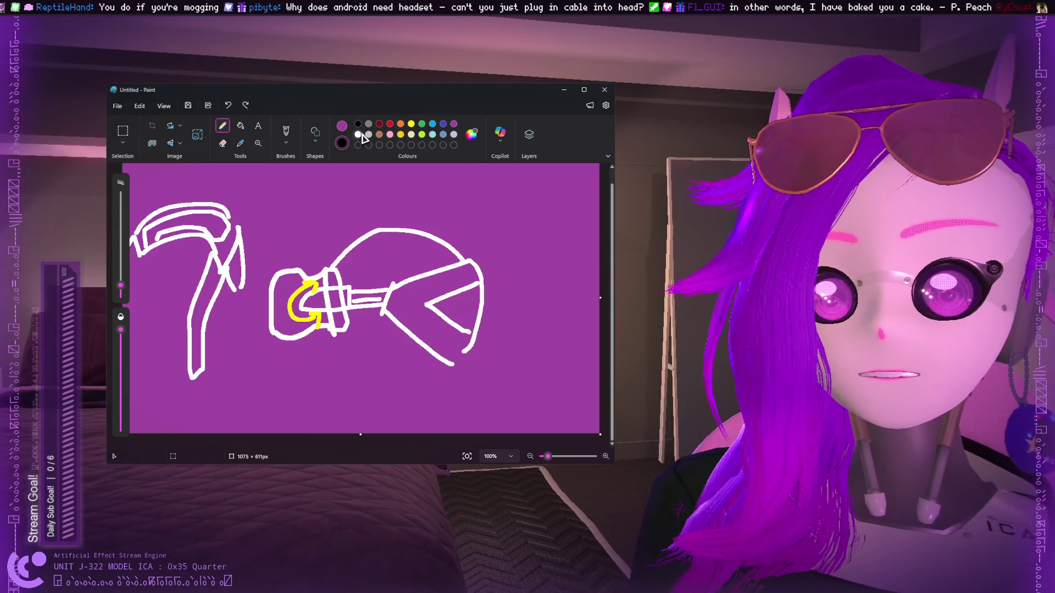
{"action": "left_click", "coordinate": [417, 131]}
{"action": "left_click", "coordinate": [357, 123]}
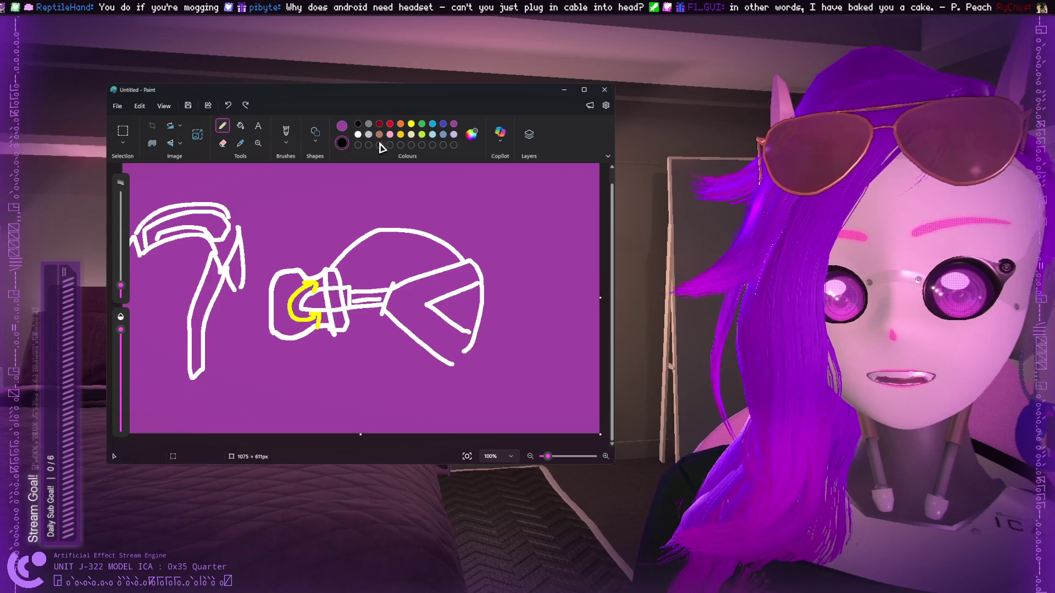
{"action": "key", "text": "ctrl+z"}
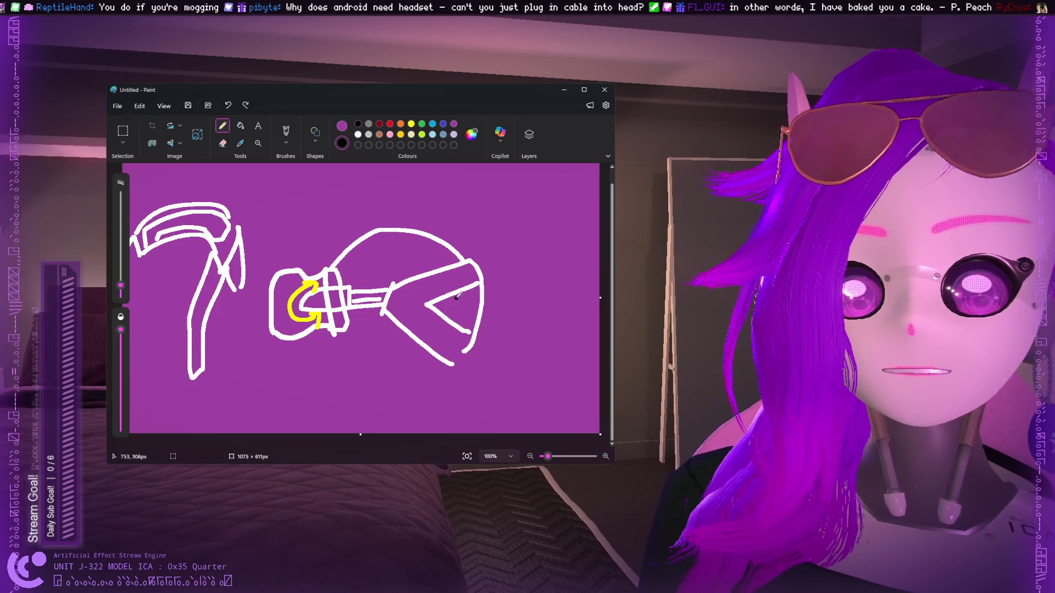
{"action": "mouse_move", "coordinate": [463, 300]}
{"action": "left_mouse_down"}
{"action": "mouse_move", "coordinate": [481, 301]}
{"action": "mouse_move", "coordinate": [451, 298]}
{"action": "mouse_move", "coordinate": [415, 236]}
{"action": "mouse_move", "coordinate": [454, 253]}
{"action": "mouse_move", "coordinate": [412, 256]}
{"action": "mouse_move", "coordinate": [484, 301]}
{"action": "mouse_move", "coordinate": [452, 300]}
{"action": "left_mouse_up"}
{"action": "key", "text": "ctrl+z"}
{"action": "key", "text": "ctrl+z"}
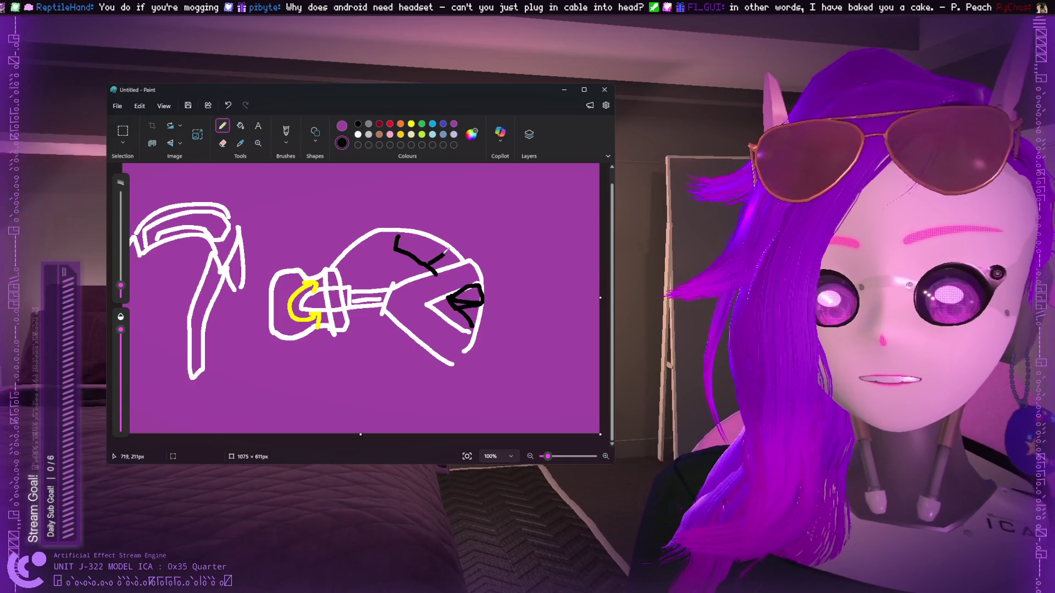
Sketch a black bottle outline on the right, then undo it and the recent helmet marks.
{"action": "mouse_move", "coordinate": [523, 201]}
{"action": "left_mouse_down"}
{"action": "mouse_move", "coordinate": [529, 245]}
{"action": "mouse_move", "coordinate": [499, 278]}
{"action": "mouse_move", "coordinate": [514, 311]}
{"action": "mouse_move", "coordinate": [581, 308]}
{"action": "mouse_move", "coordinate": [598, 293]}
{"action": "mouse_move", "coordinate": [555, 195]}
{"action": "mouse_move", "coordinate": [525, 211]}
{"action": "mouse_move", "coordinate": [555, 217]}
{"action": "mouse_move", "coordinate": [560, 233]}
{"action": "mouse_move", "coordinate": [519, 211]}
{"action": "mouse_move", "coordinate": [528, 228]}
{"action": "mouse_move", "coordinate": [564, 211]}
{"action": "mouse_move", "coordinate": [542, 202]}
{"action": "left_mouse_up"}
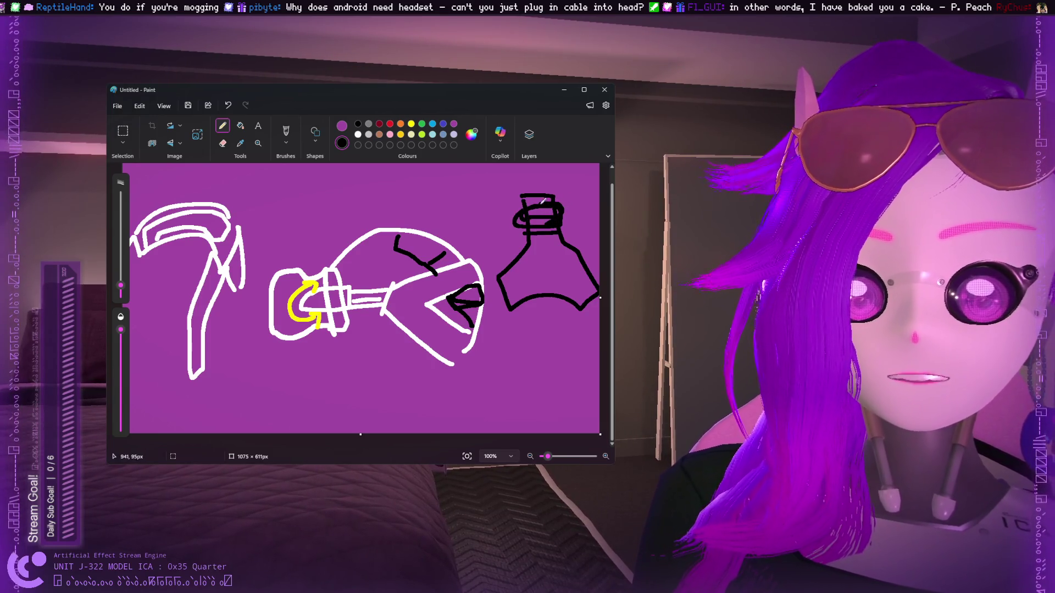
{"action": "key", "text": "ctrl+z"}
{"action": "left_click_drag", "start_coordinate": [525, 250], "coordinate": [577, 280]}
{"action": "key", "text": "ctrl+z"}
{"action": "key", "text": "ctrl+z"}
{"action": "key", "text": "ctrl+z"}
{"action": "key", "text": "ctrl+z"}
{"action": "key", "text": "ctrl+z"}
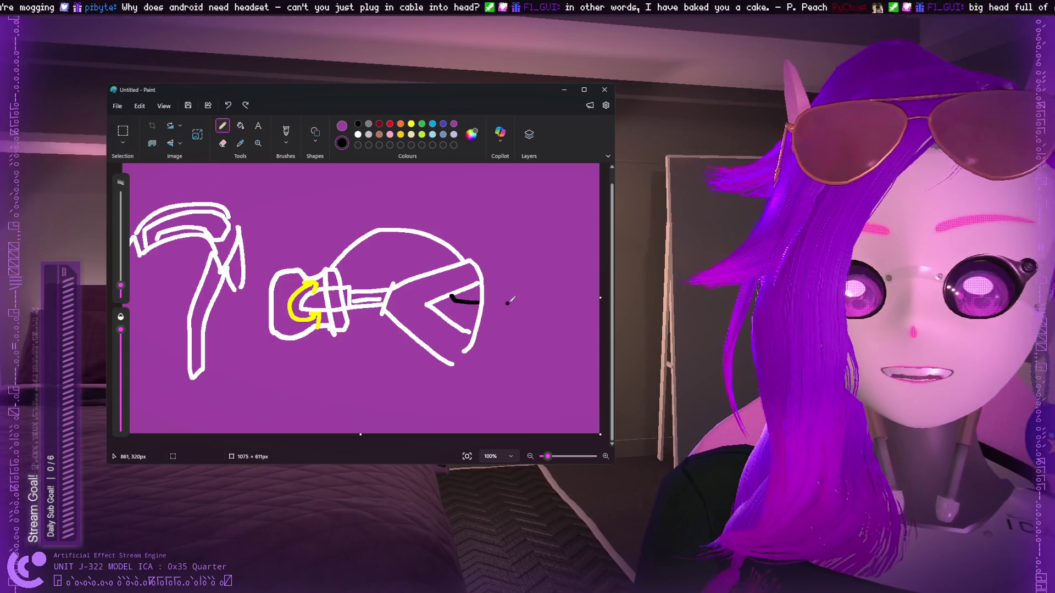
Outline the helmet's top in black, with a slash and a stroke down to the triangle.
{"action": "key", "text": "ctrl+z"}
{"action": "mouse_move", "coordinate": [503, 297]}
{"action": "left_mouse_down"}
{"action": "mouse_move", "coordinate": [530, 277]}
{"action": "mouse_move", "coordinate": [583, 282]}
{"action": "mouse_move", "coordinate": [535, 271]}
{"action": "mouse_move", "coordinate": [584, 282]}
{"action": "mouse_move", "coordinate": [530, 215]}
{"action": "mouse_move", "coordinate": [501, 220]}
{"action": "mouse_move", "coordinate": [478, 294]}
{"action": "mouse_move", "coordinate": [501, 299]}
{"action": "mouse_move", "coordinate": [415, 382]}
{"action": "mouse_move", "coordinate": [471, 330]}
{"action": "left_mouse_up"}
{"action": "key", "text": "ctrl+z"}
{"action": "key", "text": "ctrl+z"}
{"action": "mouse_move", "coordinate": [438, 264]}
{"action": "left_mouse_down"}
{"action": "mouse_move", "coordinate": [391, 244]}
{"action": "mouse_move", "coordinate": [388, 232]}
{"action": "mouse_move", "coordinate": [450, 256]}
{"action": "left_mouse_up"}
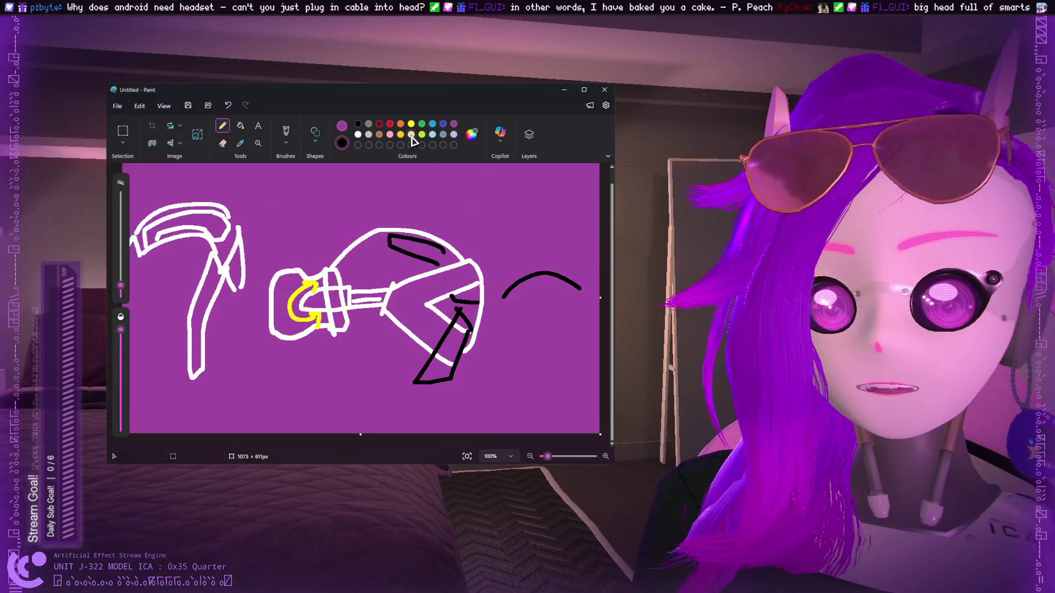
{"action": "mouse_move", "coordinate": [352, 320]}
{"action": "left_mouse_down"}
{"action": "mouse_move", "coordinate": [358, 349]}
{"action": "mouse_move", "coordinate": [410, 371]}
{"action": "mouse_move", "coordinate": [427, 363]}
{"action": "left_mouse_up"}
{"action": "mouse_move", "coordinate": [353, 270]}
{"action": "left_mouse_down"}
{"action": "mouse_move", "coordinate": [356, 251]}
{"action": "mouse_move", "coordinate": [426, 250]}
{"action": "mouse_move", "coordinate": [452, 281]}
{"action": "left_mouse_up"}
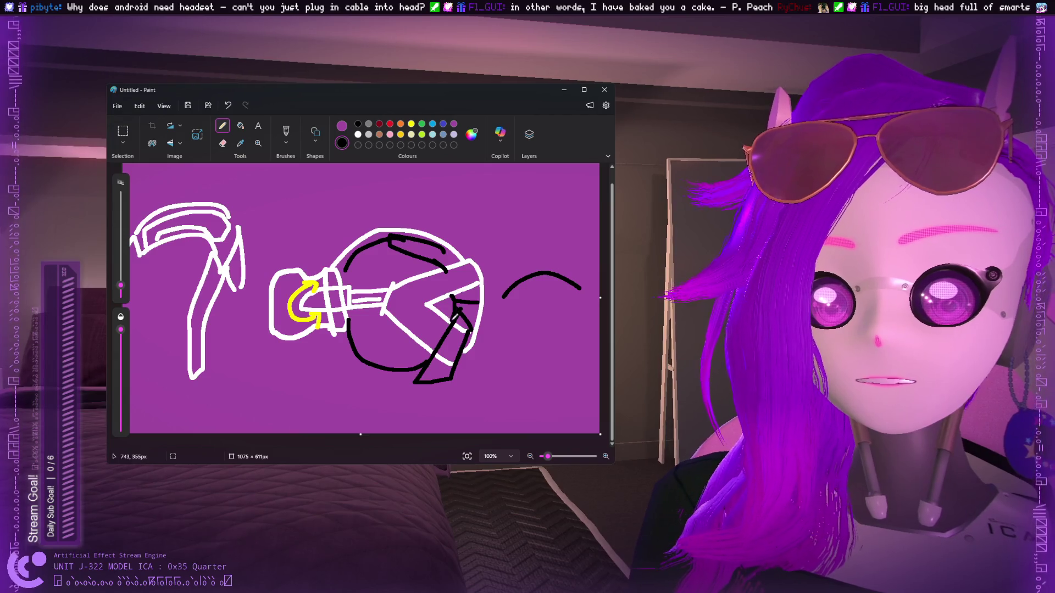
Add a black arrow at the helmet's upper right and a jagged base below it.
{"action": "mouse_move", "coordinate": [520, 225]}
{"action": "left_mouse_down"}
{"action": "mouse_move", "coordinate": [474, 257]}
{"action": "mouse_move", "coordinate": [497, 264]}
{"action": "mouse_move", "coordinate": [479, 251]}
{"action": "mouse_move", "coordinate": [537, 249]}
{"action": "left_mouse_up"}
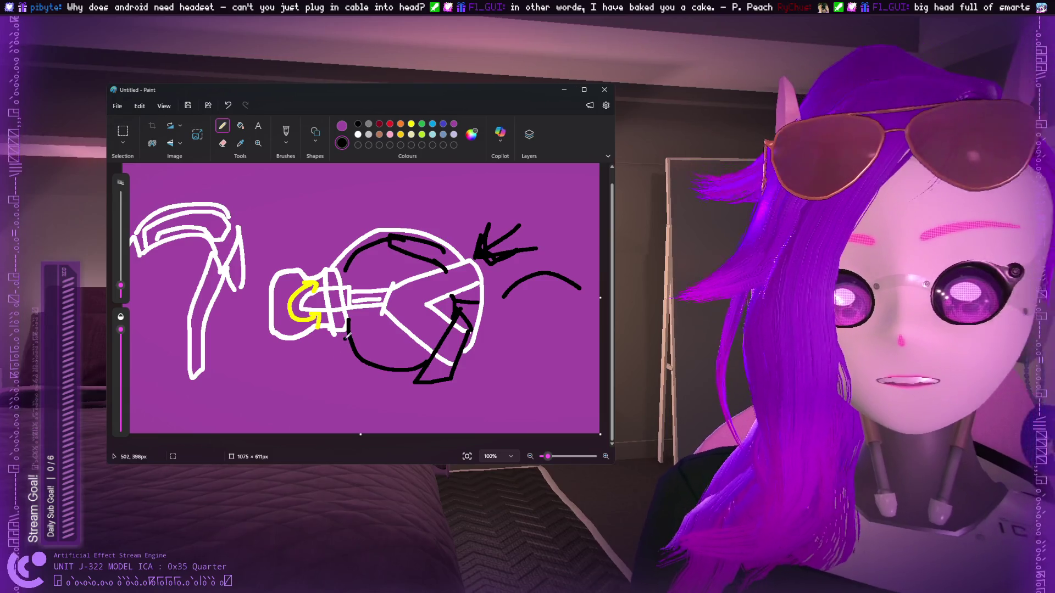
{"action": "left_click_drag", "start_coordinate": [345, 336], "coordinate": [345, 380]}
{"action": "key", "text": "ctrl+z"}
{"action": "mouse_move", "coordinate": [348, 333]}
{"action": "left_mouse_down"}
{"action": "mouse_move", "coordinate": [358, 387]}
{"action": "mouse_move", "coordinate": [395, 384]}
{"action": "mouse_move", "coordinate": [420, 352]}
{"action": "mouse_move", "coordinate": [377, 341]}
{"action": "left_mouse_up"}
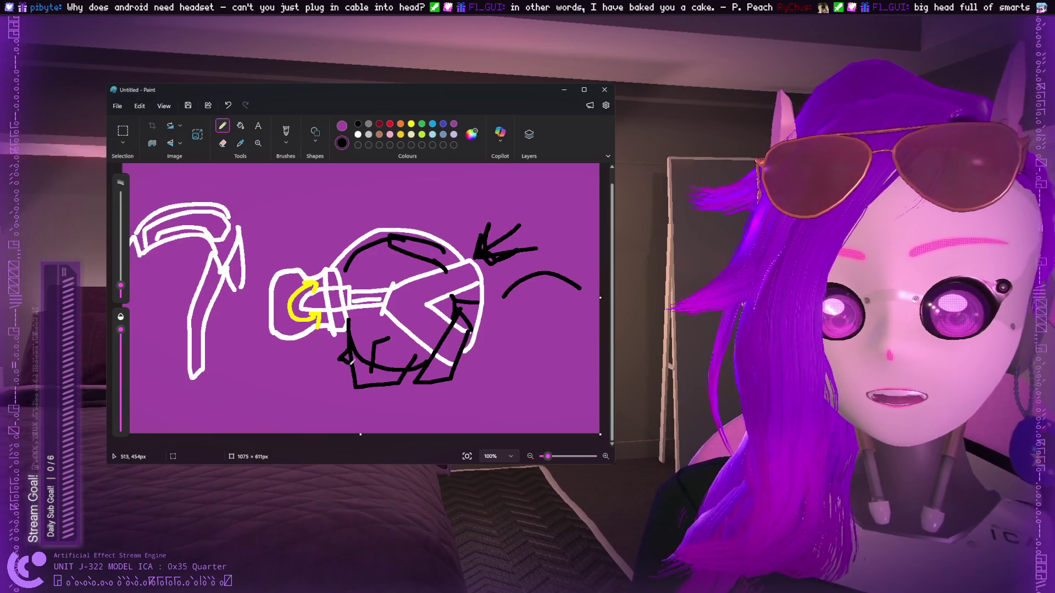
{"action": "left_click_drag", "start_coordinate": [345, 331], "coordinate": [346, 341]}
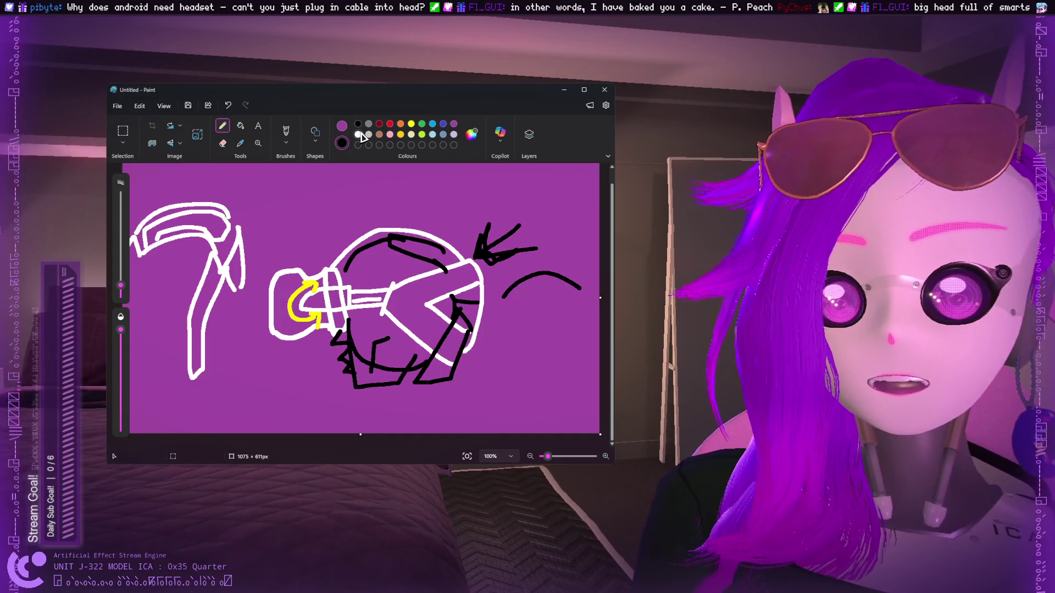
{"action": "mouse_move", "coordinate": [393, 208]}
{"action": "left_mouse_down"}
{"action": "mouse_move", "coordinate": [385, 335]}
{"action": "mouse_move", "coordinate": [404, 339]}
{"action": "left_mouse_up"}
{"action": "key", "text": "ctrl+z"}
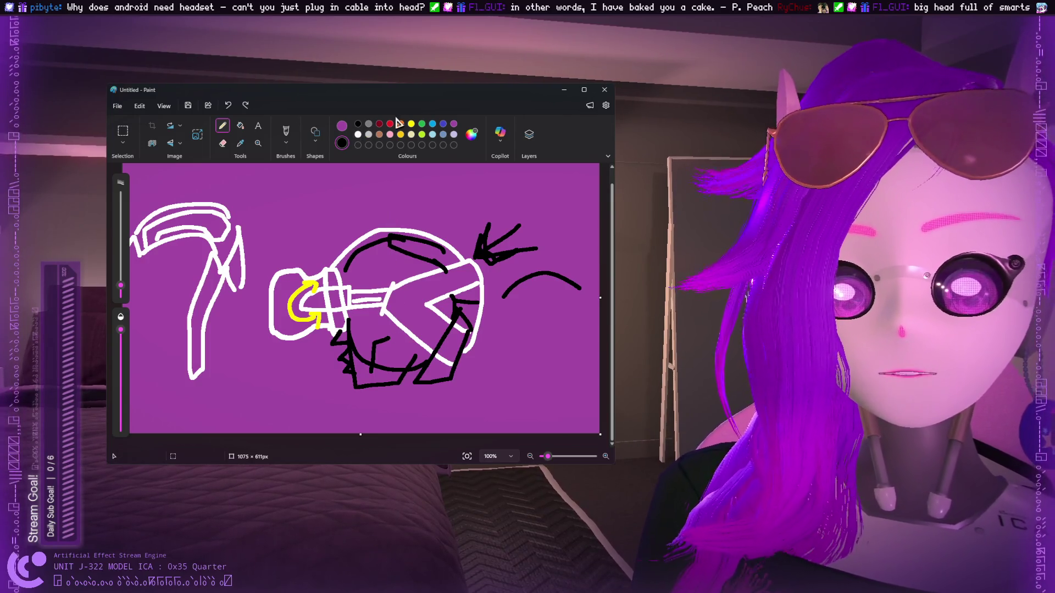
Try yellow and blue shapes inside the helmet, undoing them, then draw an orange arc.
{"action": "left_click", "coordinate": [411, 123]}
{"action": "left_click_drag", "start_coordinate": [389, 273], "coordinate": [419, 313]}
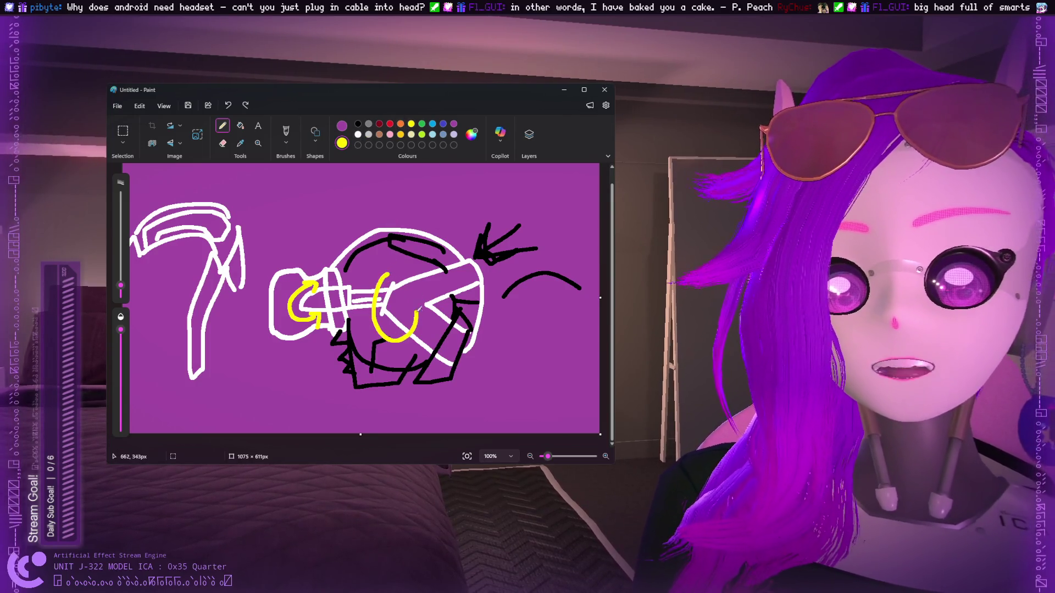
{"action": "key", "text": "ctrl+z"}
{"action": "left_click", "coordinate": [442, 123]}
{"action": "mouse_move", "coordinate": [393, 276]}
{"action": "left_mouse_down"}
{"action": "mouse_move", "coordinate": [413, 302]}
{"action": "mouse_move", "coordinate": [395, 286]}
{"action": "mouse_move", "coordinate": [386, 206]}
{"action": "mouse_move", "coordinate": [404, 205]}
{"action": "mouse_move", "coordinate": [405, 285]}
{"action": "left_mouse_up"}
{"action": "key", "text": "ctrl+z"}
{"action": "key", "text": "ctrl+z"}
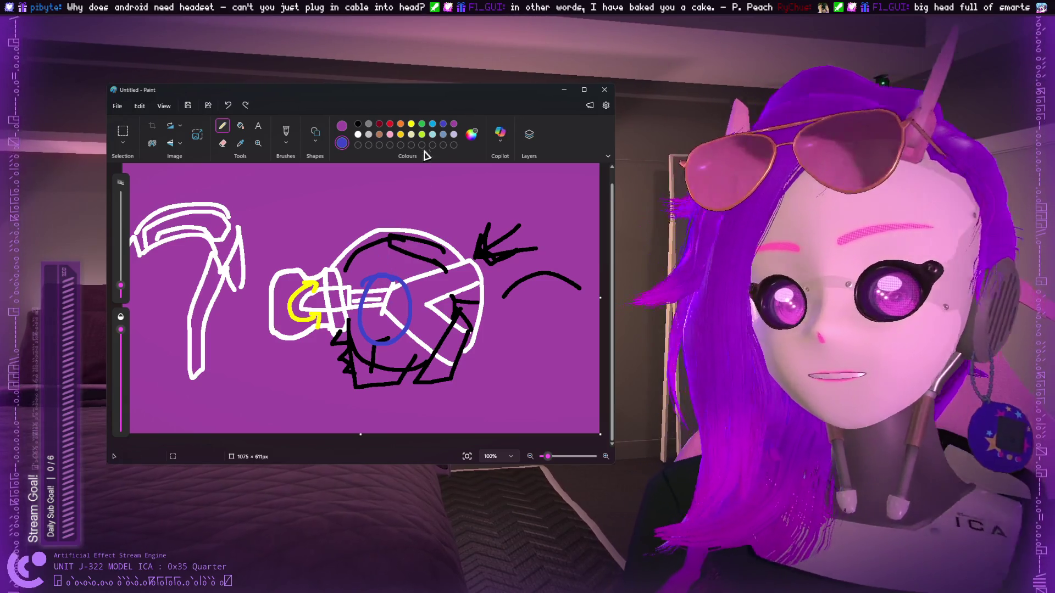
{"action": "left_click", "coordinate": [400, 123]}
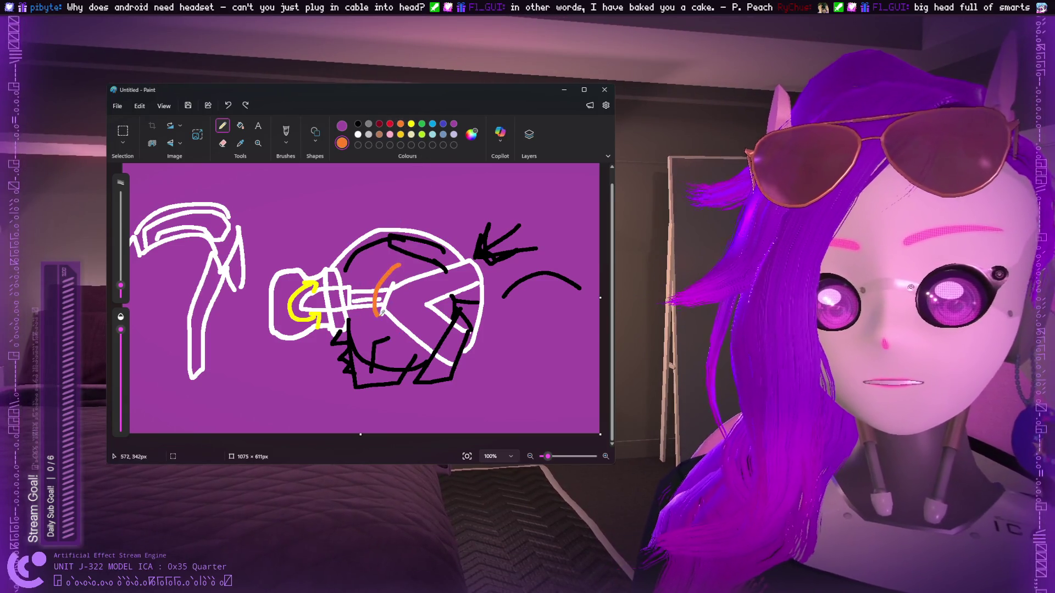
{"action": "mouse_move", "coordinate": [388, 279]}
{"action": "left_mouse_down"}
{"action": "mouse_move", "coordinate": [397, 333]}
{"action": "mouse_move", "coordinate": [394, 216]}
{"action": "mouse_move", "coordinate": [413, 235]}
{"action": "mouse_move", "coordinate": [376, 338]}
{"action": "mouse_move", "coordinate": [373, 304]}
{"action": "mouse_move", "coordinate": [379, 341]}
{"action": "mouse_move", "coordinate": [362, 314]}
{"action": "mouse_move", "coordinate": [389, 324]}
{"action": "mouse_move", "coordinate": [388, 307]}
{"action": "mouse_move", "coordinate": [383, 329]}
{"action": "left_mouse_up"}
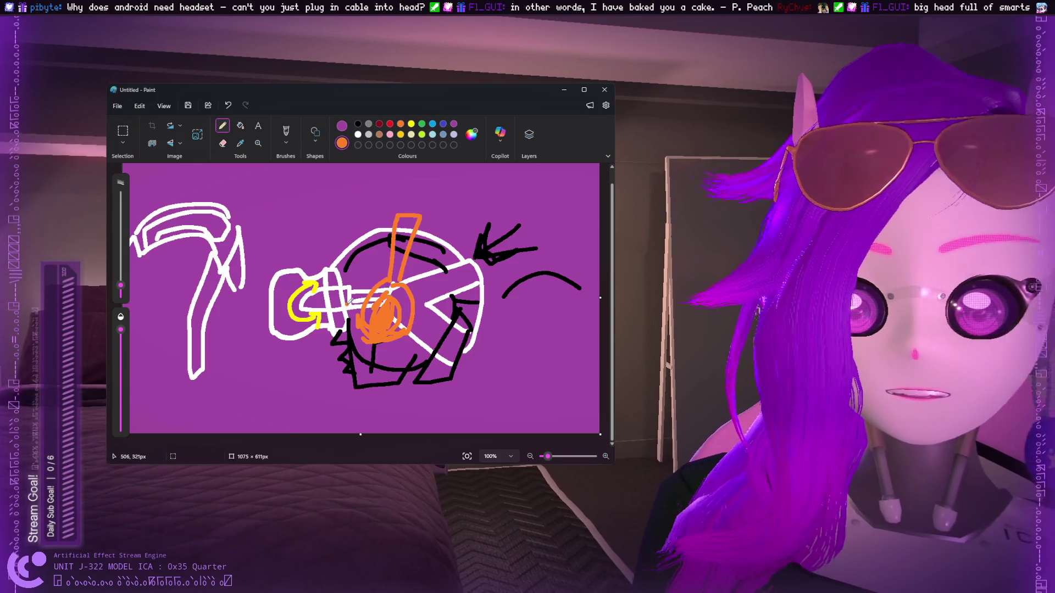
Add a white stroke at the helmet's lower left and yellow strokes beside it.
{"action": "left_click", "coordinate": [358, 134]}
{"action": "mouse_move", "coordinate": [267, 330]}
{"action": "left_mouse_down"}
{"action": "mouse_move", "coordinate": [299, 374]}
{"action": "mouse_move", "coordinate": [288, 354]}
{"action": "left_mouse_up"}
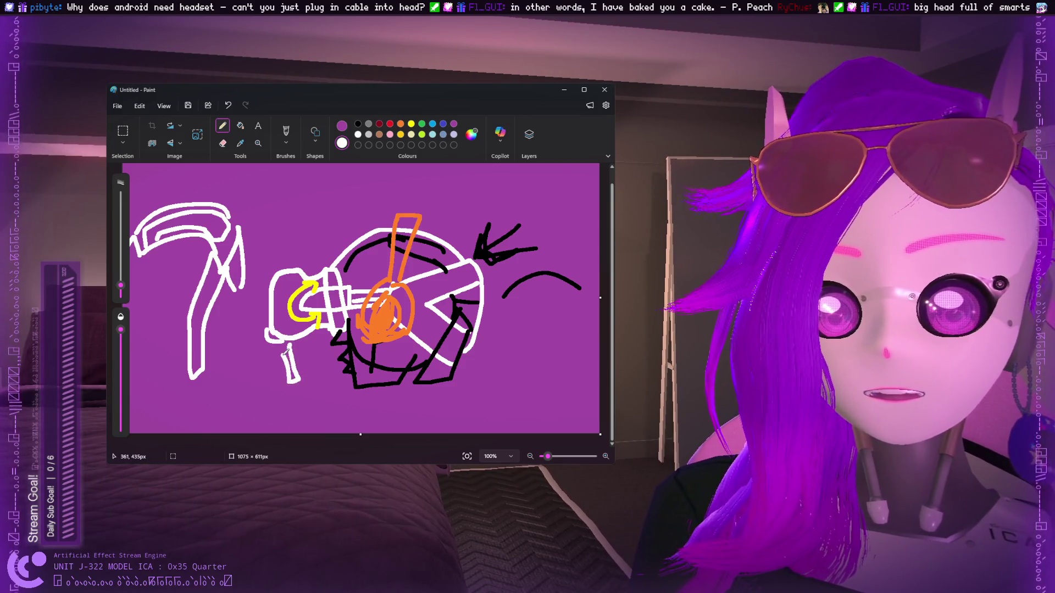
{"action": "left_click", "coordinate": [389, 124]}
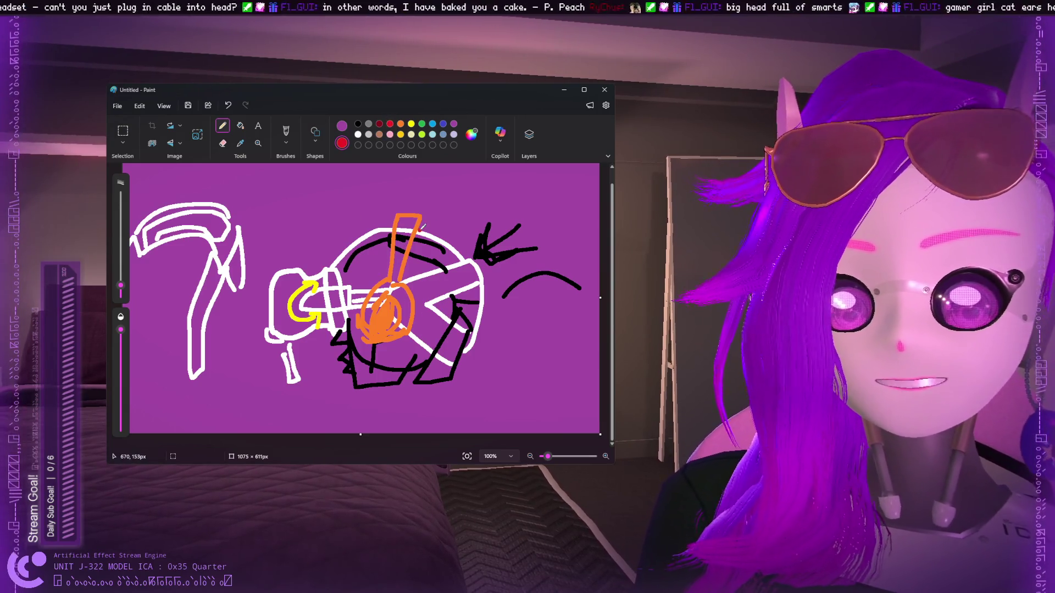
{"action": "left_click", "coordinate": [411, 124]}
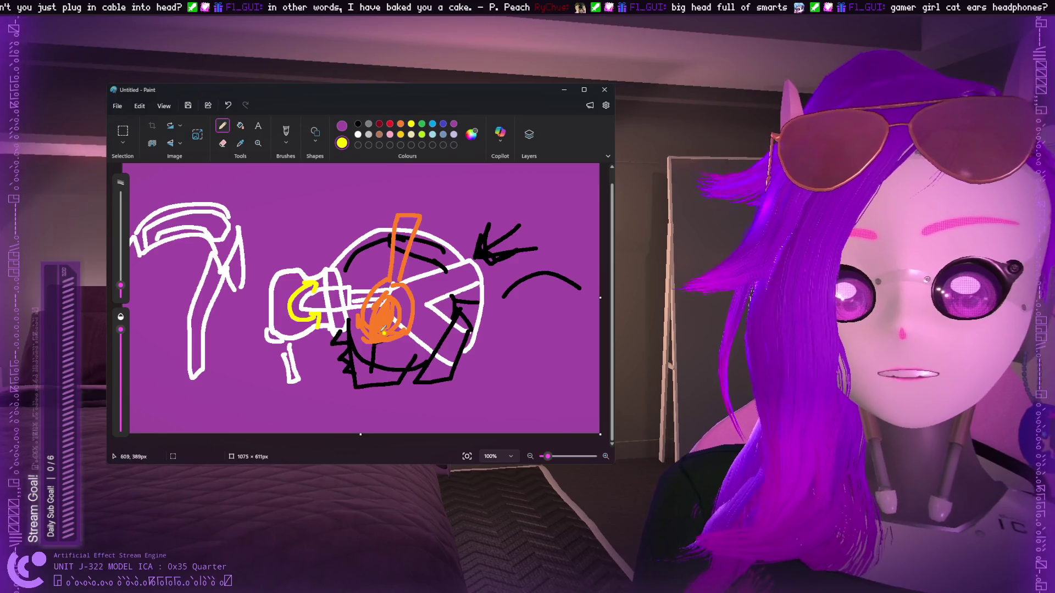
{"action": "mouse_move", "coordinate": [304, 250]}
{"action": "left_mouse_down"}
{"action": "mouse_move", "coordinate": [317, 234]}
{"action": "mouse_move", "coordinate": [306, 227]}
{"action": "mouse_move", "coordinate": [345, 274]}
{"action": "mouse_move", "coordinate": [305, 270]}
{"action": "mouse_move", "coordinate": [361, 304]}
{"action": "mouse_move", "coordinate": [346, 328]}
{"action": "left_mouse_up"}
{"action": "key", "text": "ctrl+z"}
{"action": "key", "text": "ctrl+z"}
{"action": "mouse_move", "coordinate": [353, 230]}
{"action": "left_mouse_down"}
{"action": "mouse_move", "coordinate": [360, 258]}
{"action": "mouse_move", "coordinate": [375, 268]}
{"action": "left_mouse_up"}
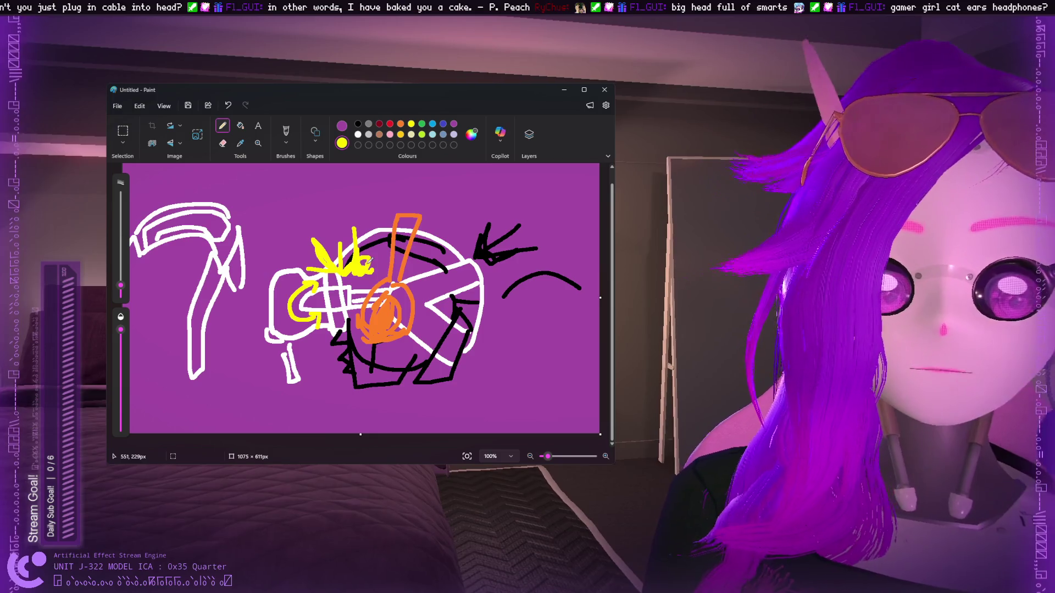
Undo the yellow, white, orange headphone and black strokes, keeping the white outline and yellow curl.
{"action": "key", "text": "ctrl+z"}
{"action": "key", "text": "ctrl+z"}
{"action": "key", "text": "ctrl+z"}
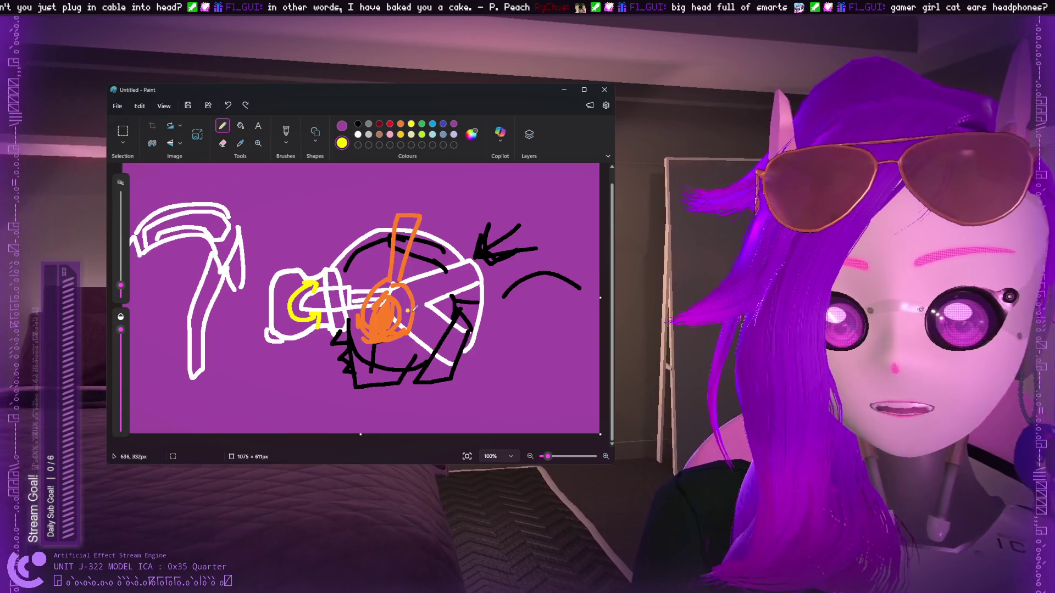
{"action": "key", "text": "ctrl+z"}
{"action": "key", "text": "ctrl+z"}
{"action": "left_click_drag", "start_coordinate": [441, 368], "coordinate": [476, 290]}
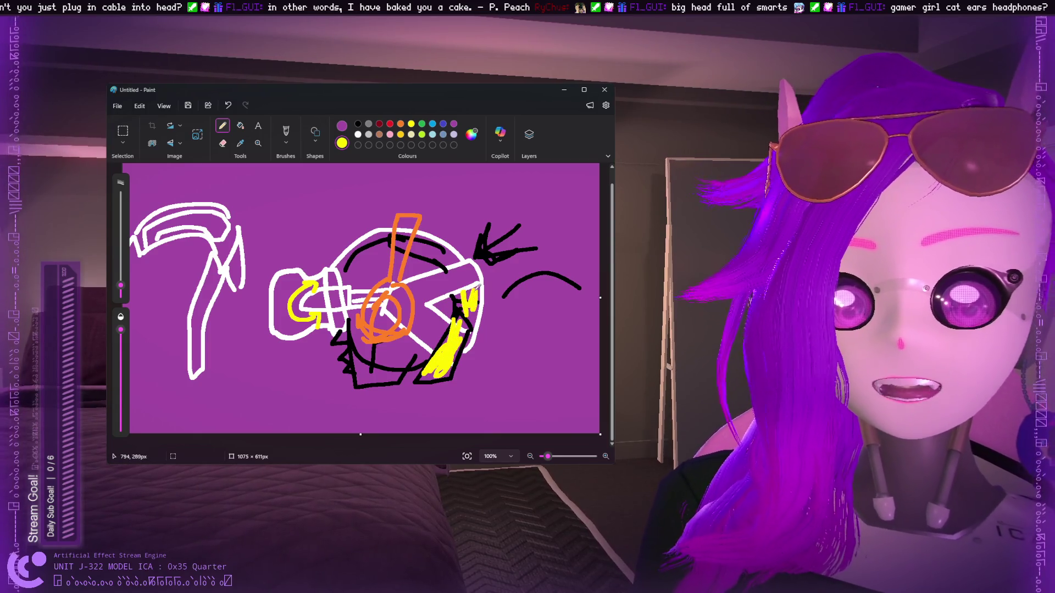
{"action": "mouse_move", "coordinate": [442, 251]}
{"action": "left_mouse_down"}
{"action": "mouse_move", "coordinate": [412, 242]}
{"action": "mouse_move", "coordinate": [437, 255]}
{"action": "left_mouse_up"}
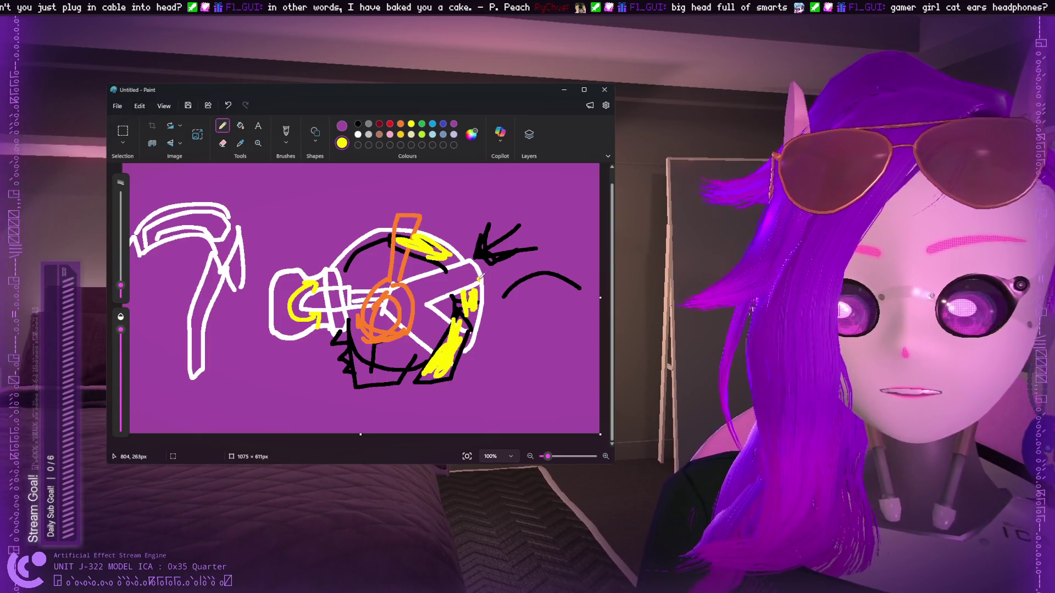
{"action": "key", "text": "ctrl+z"}
{"action": "key", "text": "ctrl+z"}
{"action": "key", "text": "ctrl+z"}
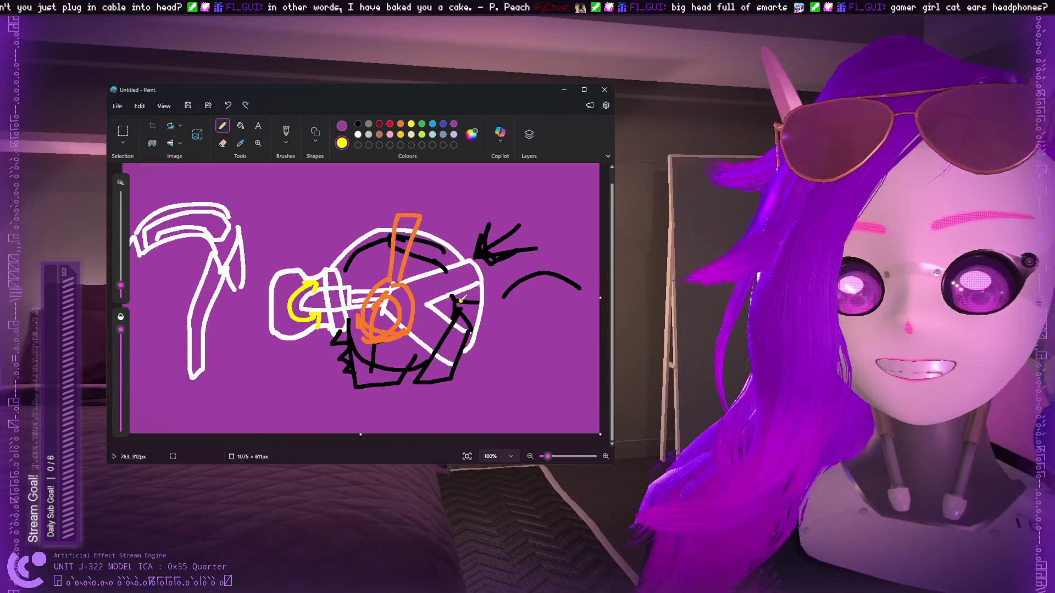
{"action": "key", "text": "ctrl+z"}
{"action": "key", "text": "ctrl+z"}
{"action": "key", "text": "ctrl+z"}
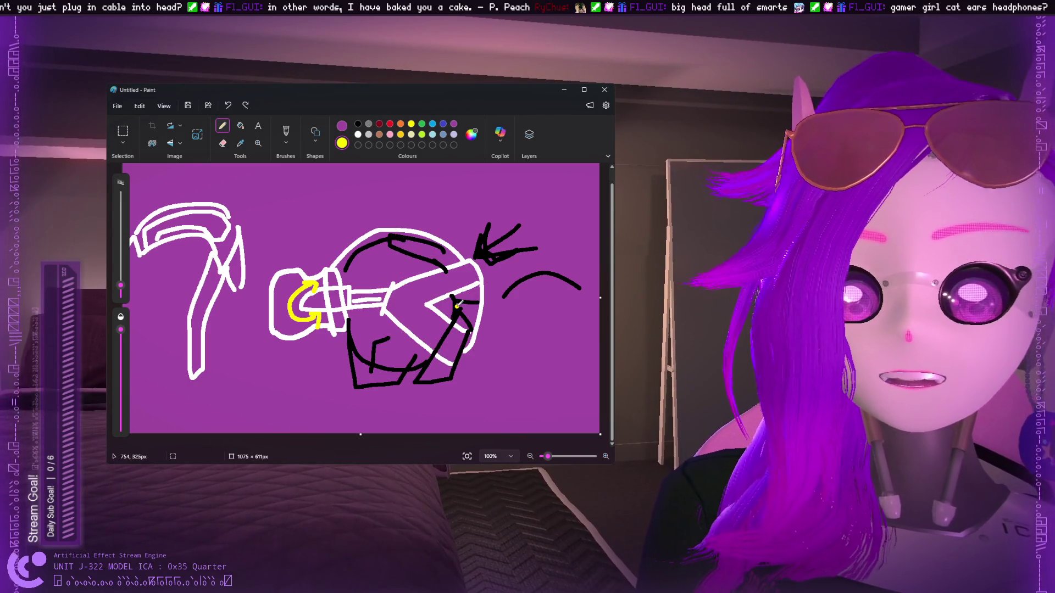
Undo the remaining black, yellow and white strokes until blank, then choose white.
{"action": "key", "text": "ctrl+z"}
{"action": "key", "text": "ctrl+z"}
{"action": "key", "text": "ctrl+z"}
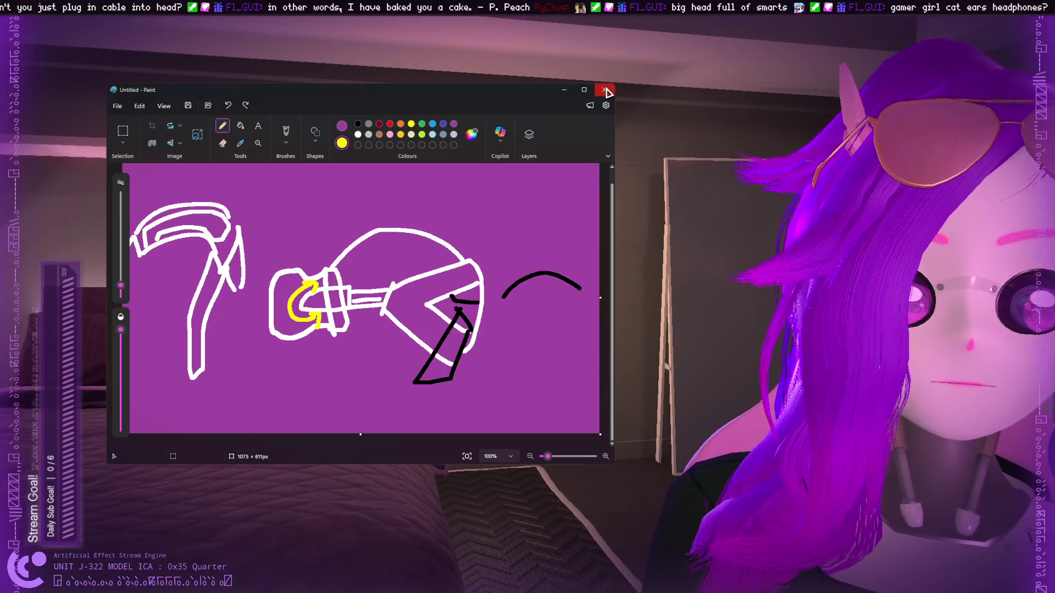
{"action": "key", "text": "ctrl+z"}
{"action": "key", "text": "ctrl+z"}
{"action": "key", "text": "ctrl+z"}
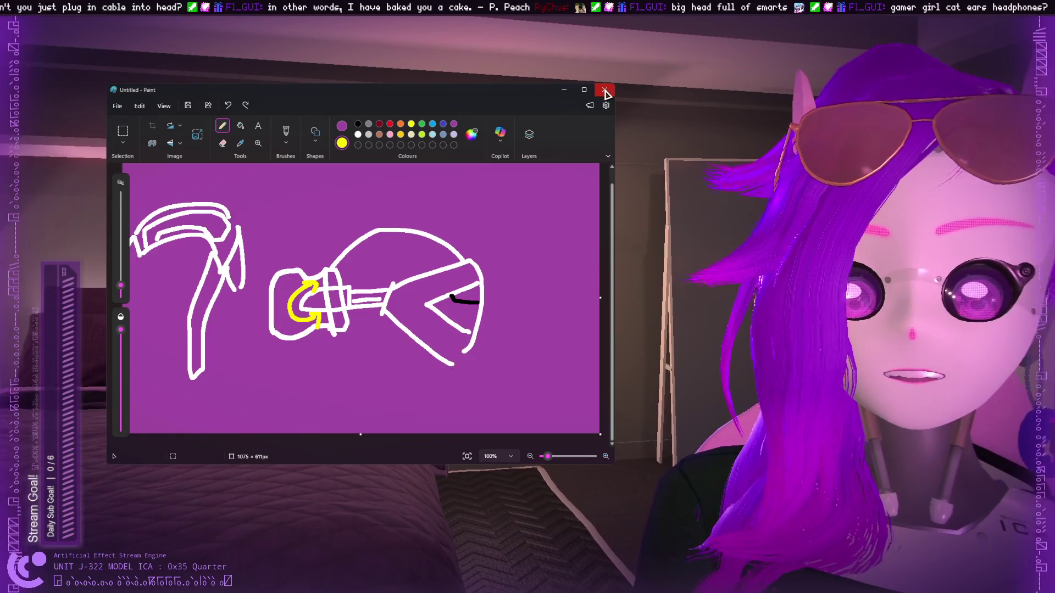
{"action": "key", "text": "ctrl+z"}
{"action": "key", "text": "ctrl+z"}
{"action": "key", "text": "ctrl+z"}
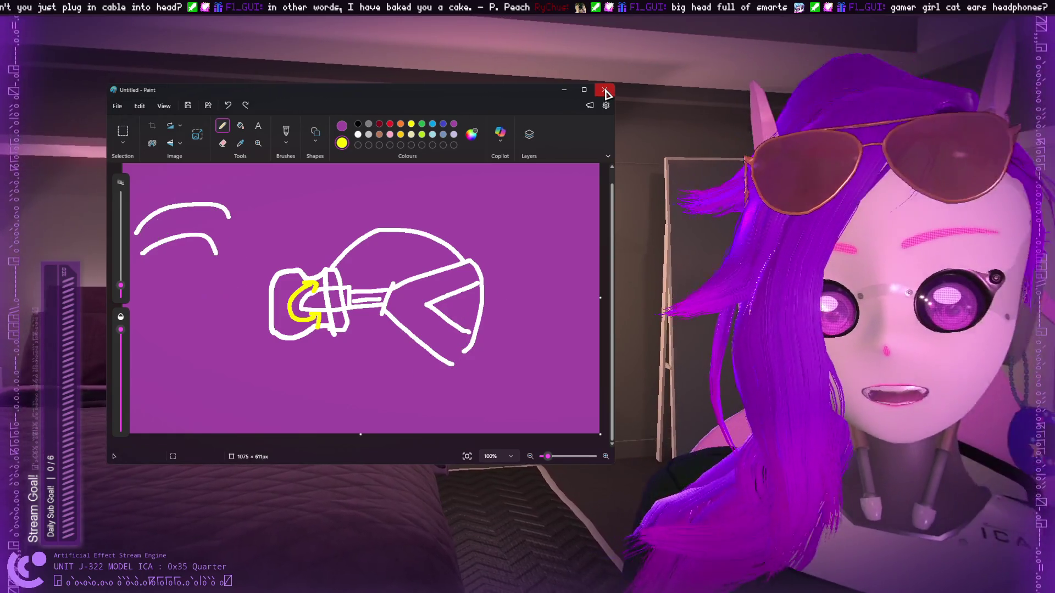
{"action": "key", "text": "ctrl+z"}
{"action": "key", "text": "ctrl+z"}
{"action": "key", "text": "ctrl+z"}
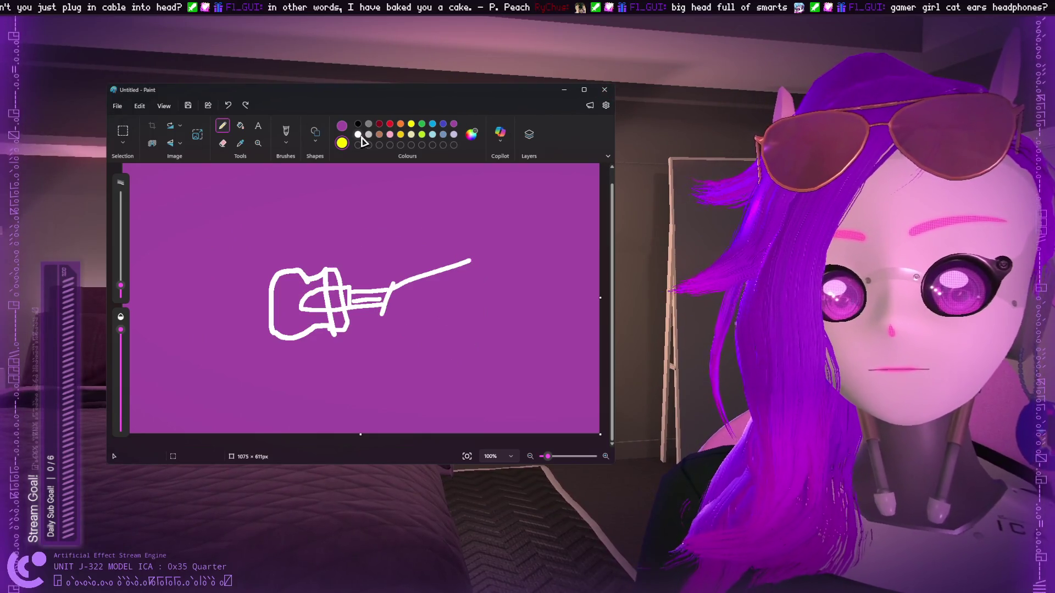
{"action": "left_click", "coordinate": [358, 134]}
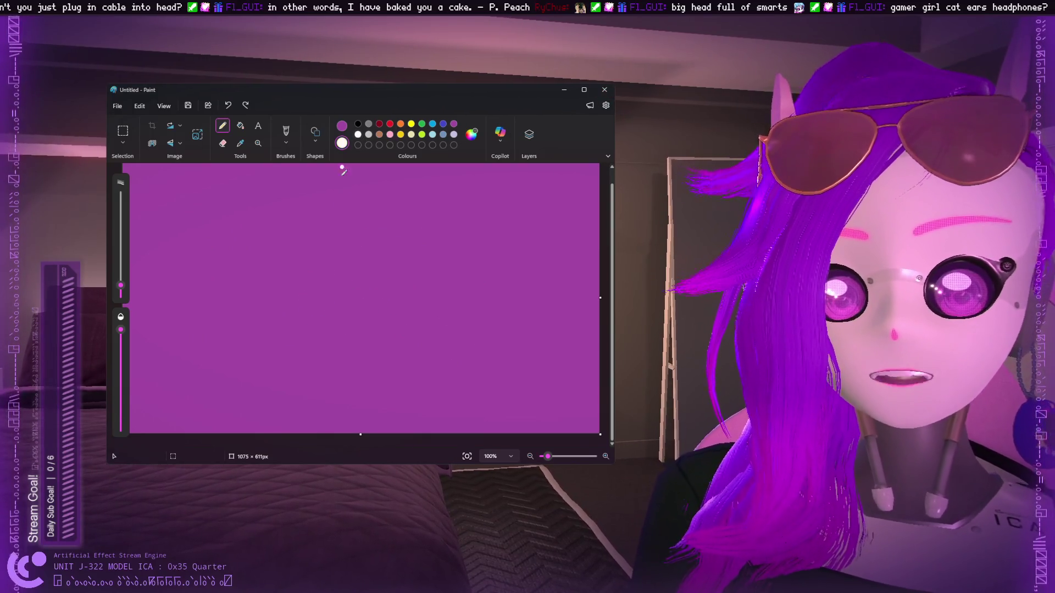
Draw the first white strokes and retry the curve around the left earcup several times.
{"action": "mouse_move", "coordinate": [393, 251]}
{"action": "left_mouse_down"}
{"action": "mouse_move", "coordinate": [358, 306]}
{"action": "mouse_move", "coordinate": [376, 348]}
{"action": "mouse_move", "coordinate": [409, 352]}
{"action": "mouse_move", "coordinate": [442, 247]}
{"action": "mouse_move", "coordinate": [412, 247]}
{"action": "mouse_move", "coordinate": [425, 188]}
{"action": "mouse_move", "coordinate": [382, 186]}
{"action": "left_mouse_up"}
{"action": "mouse_move", "coordinate": [295, 225]}
{"action": "left_mouse_down"}
{"action": "mouse_move", "coordinate": [269, 360]}
{"action": "mouse_move", "coordinate": [258, 229]}
{"action": "mouse_move", "coordinate": [323, 263]}
{"action": "mouse_move", "coordinate": [278, 228]}
{"action": "left_mouse_up"}
{"action": "key", "text": "ctrl+z"}
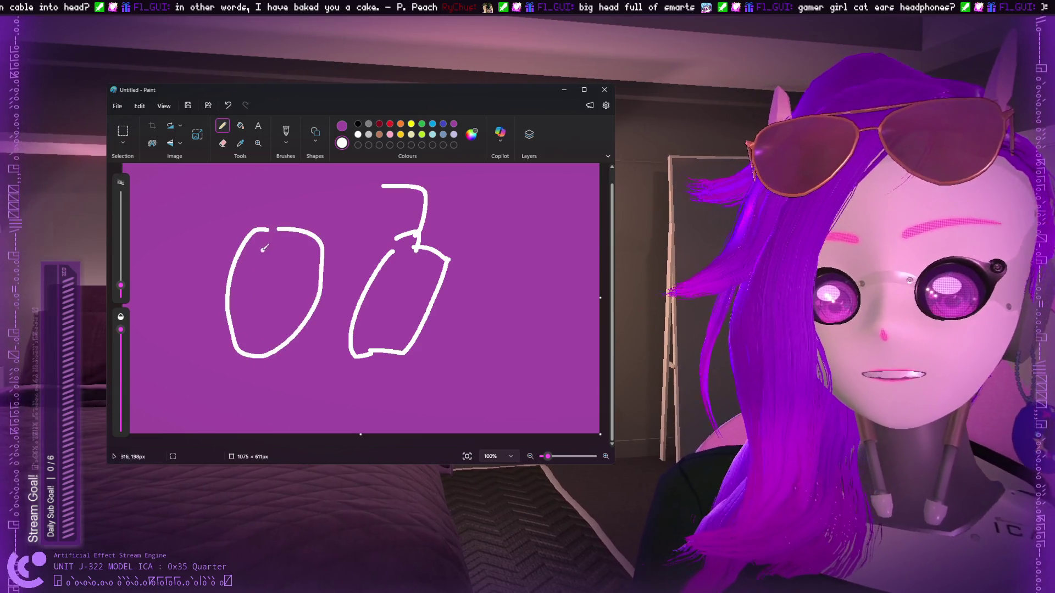
{"action": "mouse_move", "coordinate": [239, 331]}
{"action": "left_mouse_down"}
{"action": "mouse_move", "coordinate": [215, 325]}
{"action": "mouse_move", "coordinate": [252, 199]}
{"action": "left_mouse_up"}
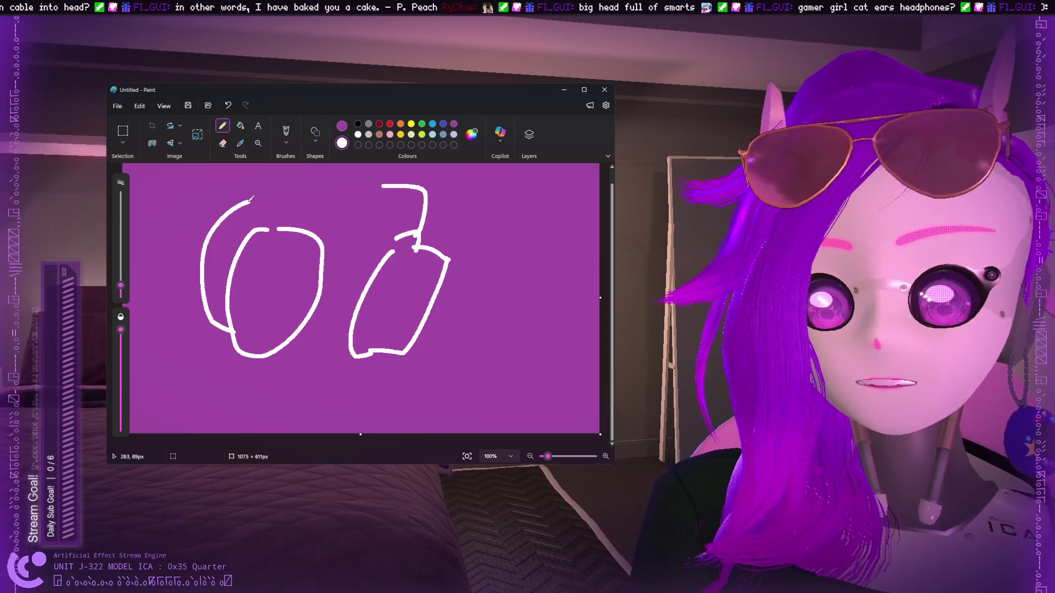
{"action": "key", "text": "ctrl+z"}
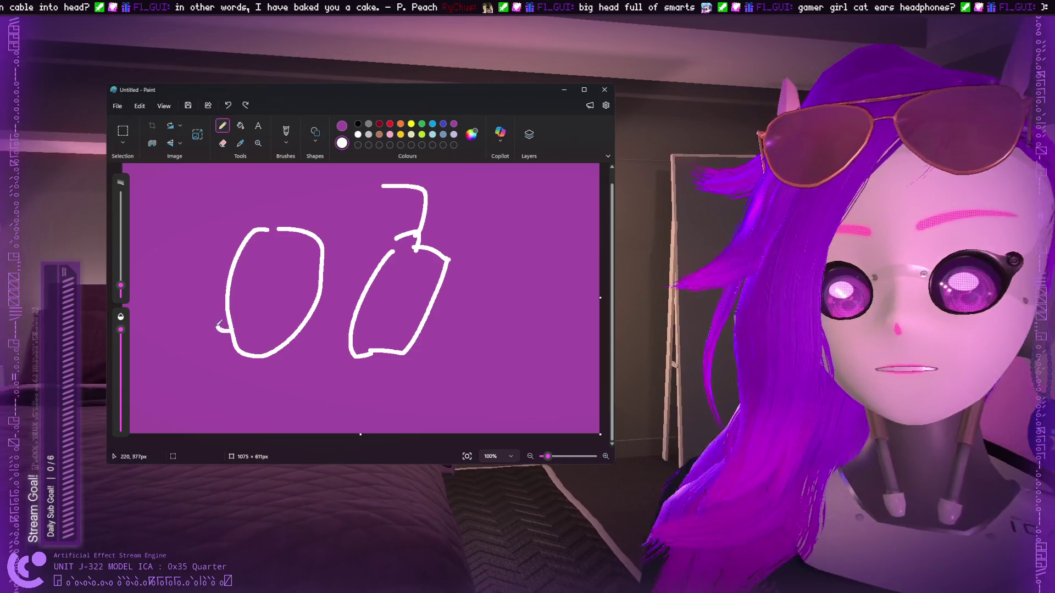
{"action": "left_click_drag", "start_coordinate": [226, 330], "coordinate": [289, 205]}
{"action": "key", "text": "ctrl+z"}
{"action": "mouse_move", "coordinate": [231, 331]}
{"action": "left_mouse_down"}
{"action": "mouse_move", "coordinate": [253, 213]}
{"action": "mouse_move", "coordinate": [301, 215]}
{"action": "left_mouse_up"}
{"action": "key", "text": "ctrl+z"}
Outline the left earcup's outer edge and inner oval, and add inner curves to the right earcup.
{"action": "mouse_move", "coordinate": [230, 329]}
{"action": "left_mouse_down"}
{"action": "mouse_move", "coordinate": [217, 333]}
{"action": "mouse_move", "coordinate": [206, 268]}
{"action": "mouse_move", "coordinate": [283, 224]}
{"action": "mouse_move", "coordinate": [310, 173]}
{"action": "mouse_move", "coordinate": [413, 175]}
{"action": "mouse_move", "coordinate": [430, 227]}
{"action": "mouse_move", "coordinate": [373, 338]}
{"action": "left_mouse_up"}
{"action": "mouse_move", "coordinate": [444, 262]}
{"action": "left_mouse_down"}
{"action": "mouse_move", "coordinate": [418, 294]}
{"action": "mouse_move", "coordinate": [406, 342]}
{"action": "left_mouse_up"}
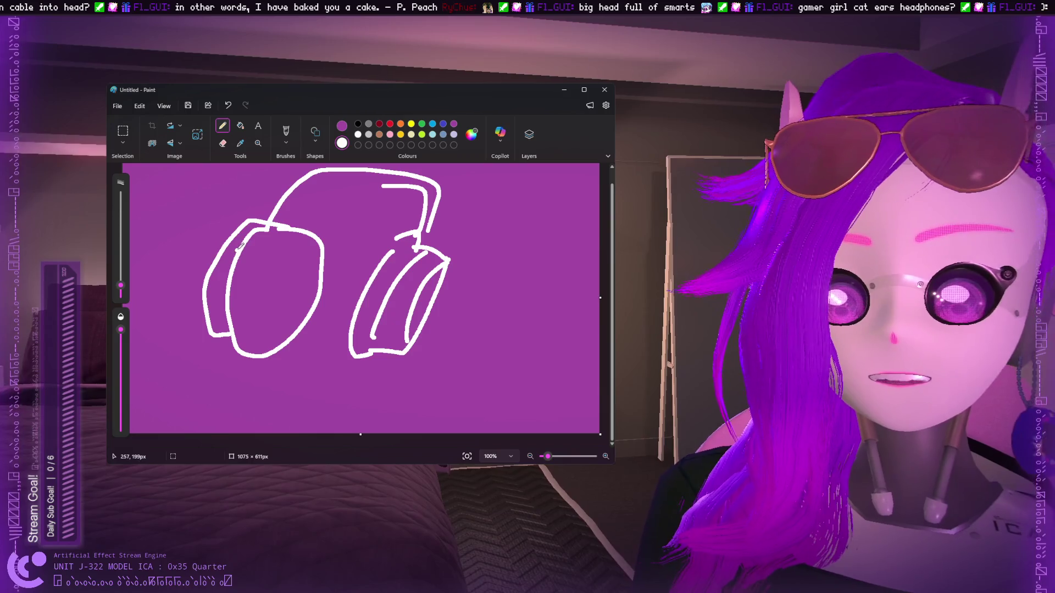
{"action": "left_click_drag", "start_coordinate": [242, 247], "coordinate": [211, 283]}
{"action": "mouse_move", "coordinate": [281, 250]}
{"action": "left_mouse_down"}
{"action": "mouse_move", "coordinate": [290, 288]}
{"action": "mouse_move", "coordinate": [285, 245]}
{"action": "left_mouse_up"}
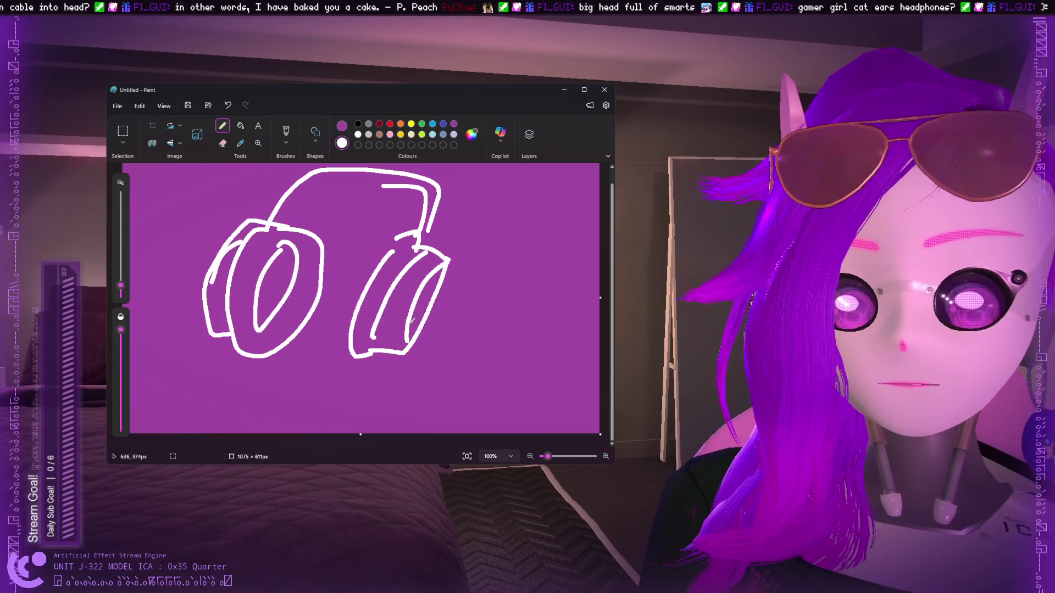
Add an arrow, a 4 and handwritten 'Bu' text, then undo them and the inner cup lines.
{"action": "mouse_move", "coordinate": [487, 335]}
{"action": "left_mouse_down"}
{"action": "mouse_move", "coordinate": [461, 302]}
{"action": "mouse_move", "coordinate": [506, 292]}
{"action": "left_mouse_up"}
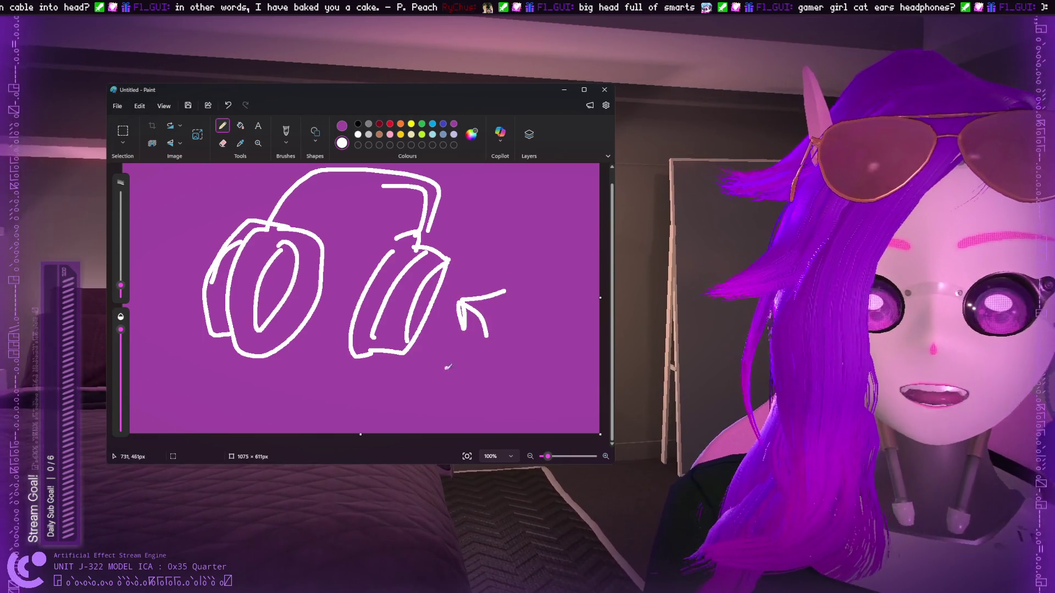
{"action": "mouse_move", "coordinate": [452, 351]}
{"action": "left_mouse_down"}
{"action": "mouse_move", "coordinate": [441, 380]}
{"action": "mouse_move", "coordinate": [491, 372]}
{"action": "left_mouse_up"}
{"action": "left_click_drag", "start_coordinate": [487, 351], "coordinate": [484, 420]}
{"action": "mouse_move", "coordinate": [518, 352]}
{"action": "left_mouse_down"}
{"action": "mouse_move", "coordinate": [520, 405]}
{"action": "mouse_move", "coordinate": [527, 375]}
{"action": "mouse_move", "coordinate": [514, 347]}
{"action": "mouse_move", "coordinate": [575, 362]}
{"action": "mouse_move", "coordinate": [583, 382]}
{"action": "left_mouse_up"}
{"action": "left_click_drag", "start_coordinate": [522, 407], "coordinate": [599, 378]}
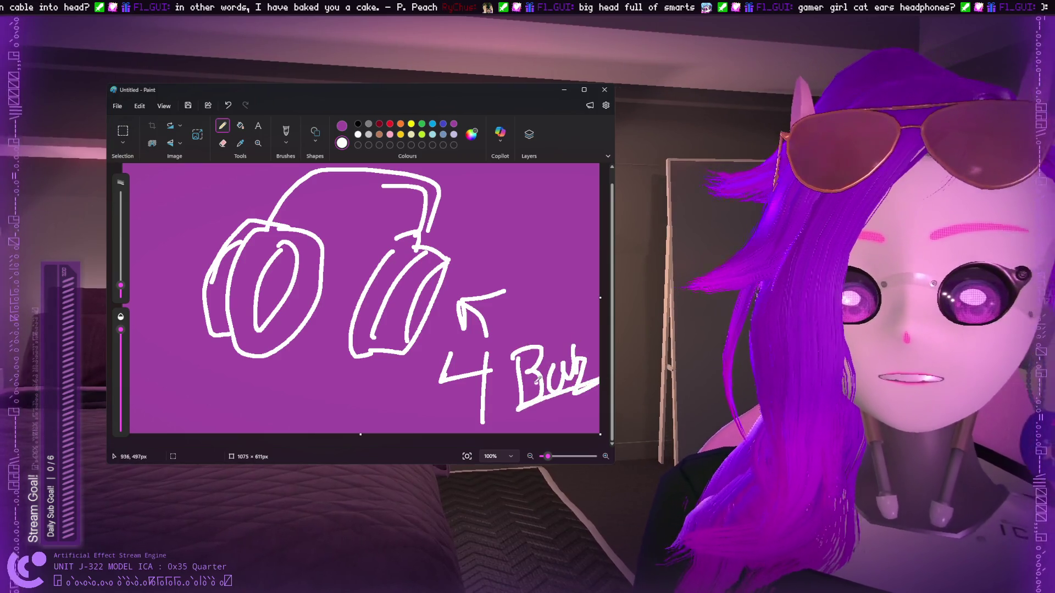
{"action": "key", "text": "ctrl+z"}
{"action": "key", "text": "ctrl+z"}
{"action": "key", "text": "ctrl+z"}
{"action": "key", "text": "ctrl+z"}
{"action": "key", "text": "ctrl+z"}
{"action": "key", "text": "ctrl+z"}
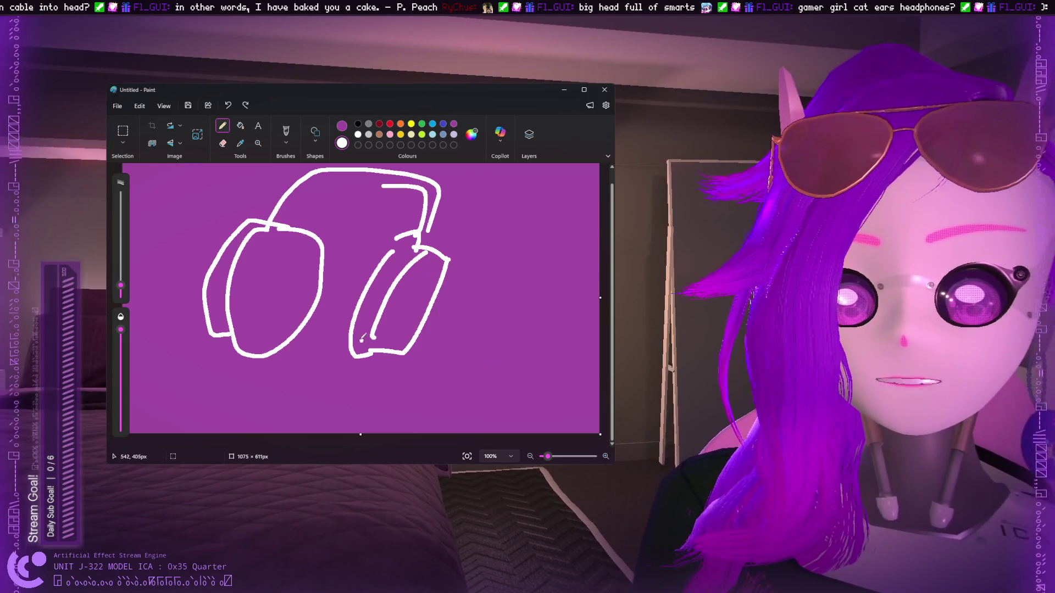
Clear the old headphones and try white strokes and ovals for the earcup, undoing them.
{"action": "key", "text": "ctrl+z"}
{"action": "key", "text": "ctrl+z"}
{"action": "key", "text": "ctrl+z"}
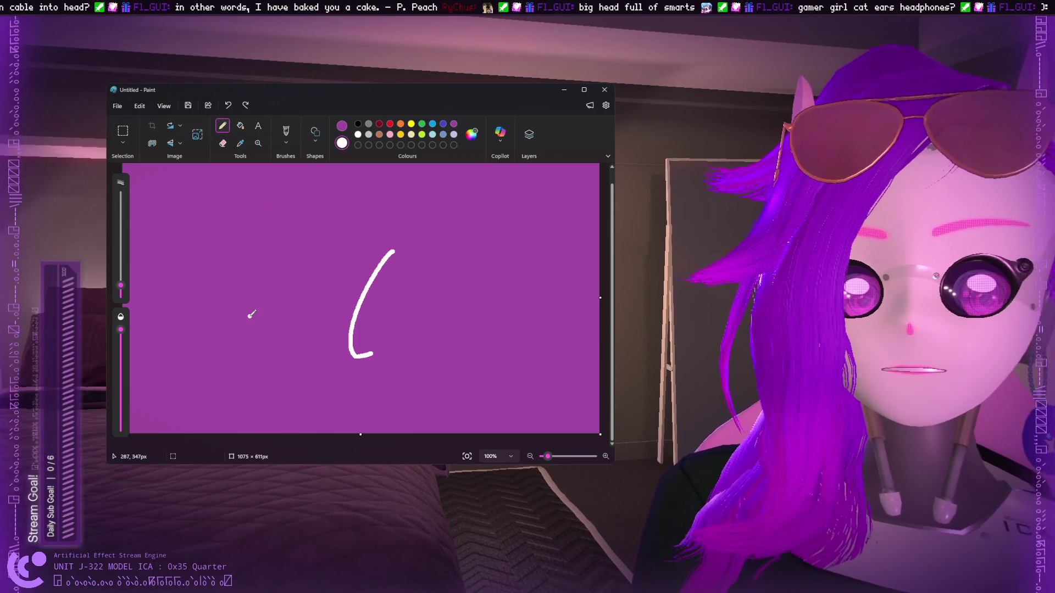
{"action": "left_click_drag", "start_coordinate": [279, 288], "coordinate": [248, 339]}
{"action": "key", "text": "ctrl+z"}
{"action": "left_click_drag", "start_coordinate": [239, 266], "coordinate": [236, 322]}
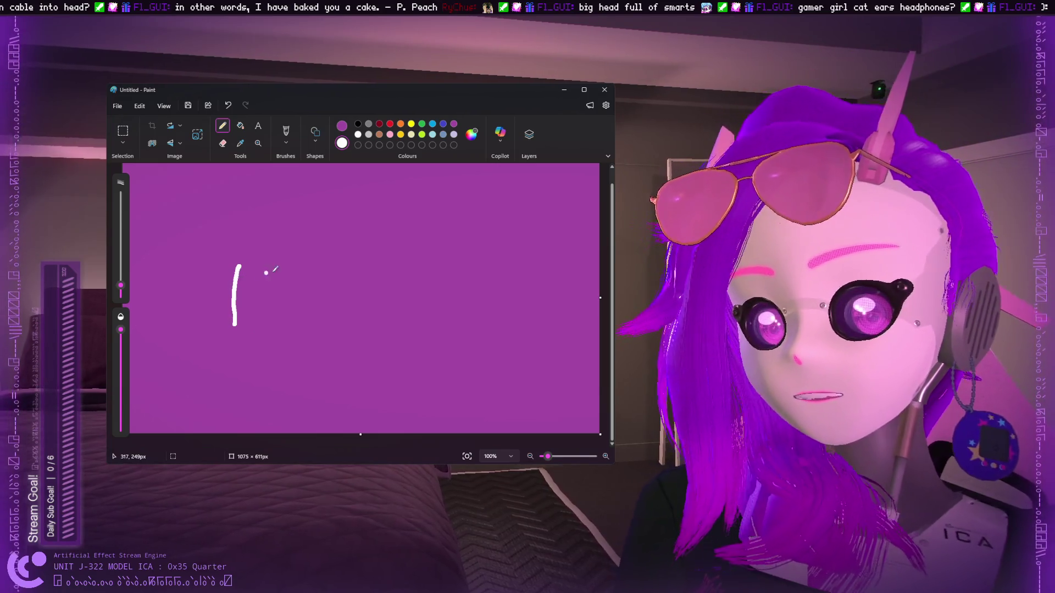
{"action": "key", "text": "ctrl+z"}
{"action": "left_click_drag", "start_coordinate": [355, 266], "coordinate": [370, 256]}
{"action": "key", "text": "ctrl+z"}
{"action": "mouse_move", "coordinate": [231, 297]}
{"action": "left_mouse_down"}
{"action": "mouse_move", "coordinate": [229, 286]}
{"action": "mouse_move", "coordinate": [228, 325]}
{"action": "mouse_move", "coordinate": [252, 356]}
{"action": "mouse_move", "coordinate": [263, 280]}
{"action": "mouse_move", "coordinate": [238, 279]}
{"action": "mouse_move", "coordinate": [206, 336]}
{"action": "mouse_move", "coordinate": [222, 356]}
{"action": "left_mouse_up"}
{"action": "key", "text": "ctrl+z"}
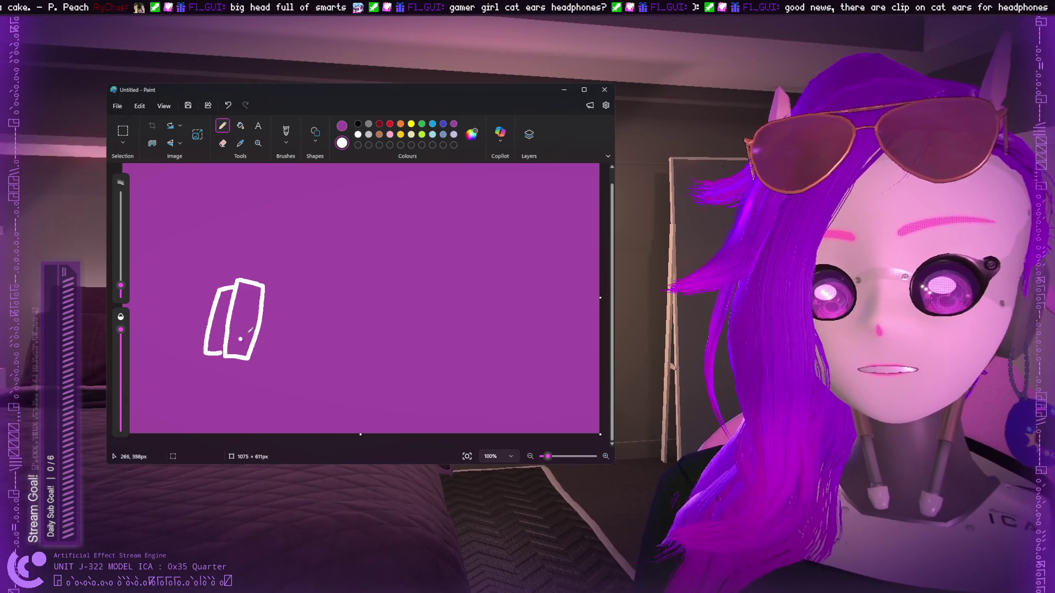
Draw the white headband arching right from the earcup, with a black arc inside it.
{"action": "mouse_move", "coordinate": [236, 280]}
{"action": "left_mouse_down"}
{"action": "mouse_move", "coordinate": [243, 229]}
{"action": "mouse_move", "coordinate": [416, 293]}
{"action": "left_mouse_up"}
{"action": "mouse_move", "coordinate": [268, 281]}
{"action": "left_mouse_down"}
{"action": "mouse_move", "coordinate": [281, 226]}
{"action": "mouse_move", "coordinate": [379, 290]}
{"action": "left_mouse_up"}
{"action": "key", "text": "ctrl+z"}
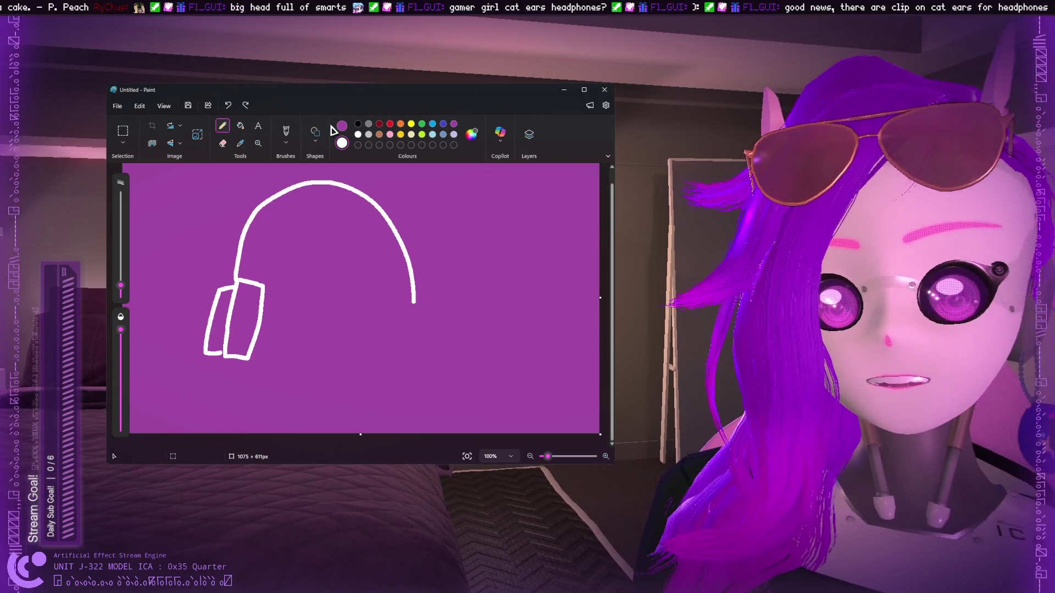
{"action": "left_click", "coordinate": [357, 125]}
{"action": "mouse_move", "coordinate": [254, 270]}
{"action": "left_mouse_down"}
{"action": "mouse_move", "coordinate": [308, 214]}
{"action": "mouse_move", "coordinate": [399, 269]}
{"action": "mouse_move", "coordinate": [406, 314]}
{"action": "mouse_move", "coordinate": [406, 300]}
{"action": "mouse_move", "coordinate": [388, 364]}
{"action": "mouse_move", "coordinate": [427, 338]}
{"action": "mouse_move", "coordinate": [442, 304]}
{"action": "mouse_move", "coordinate": [453, 324]}
{"action": "mouse_move", "coordinate": [433, 369]}
{"action": "left_mouse_up"}
{"action": "left_click", "coordinate": [359, 134]}
Outline a second white earcup on the right, undoing the extra band and scribble.
{"action": "mouse_move", "coordinate": [494, 262]}
{"action": "left_mouse_down"}
{"action": "mouse_move", "coordinate": [482, 321]}
{"action": "mouse_move", "coordinate": [501, 329]}
{"action": "mouse_move", "coordinate": [492, 263]}
{"action": "left_mouse_up"}
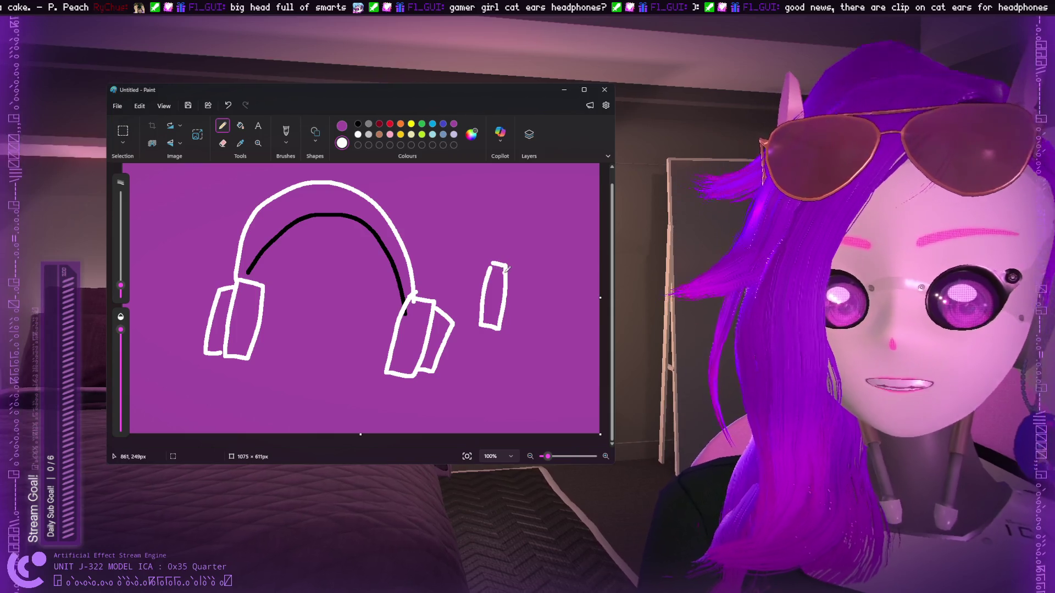
{"action": "left_click_drag", "start_coordinate": [487, 266], "coordinate": [471, 309]}
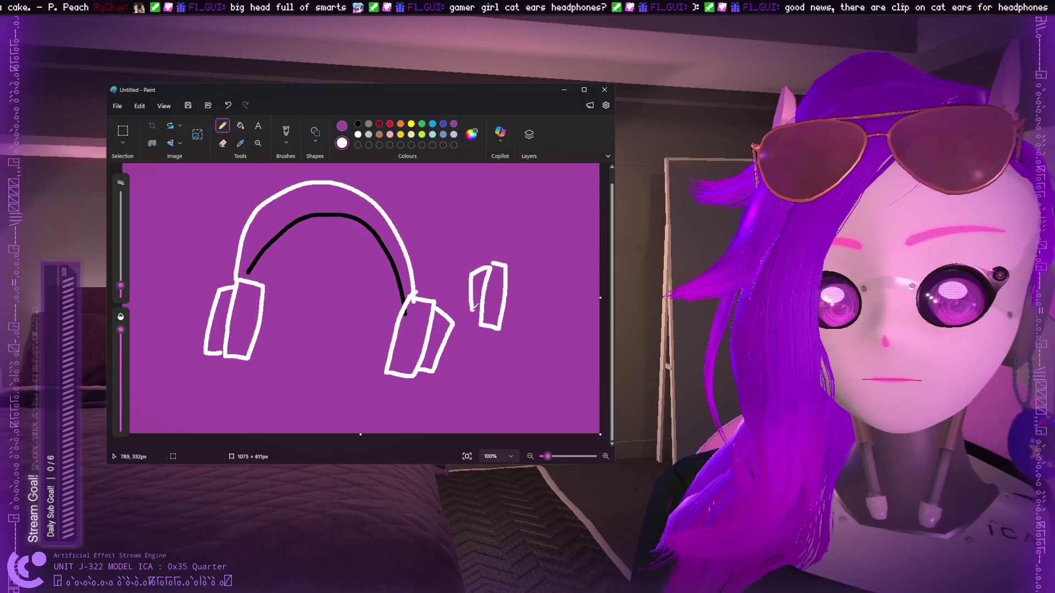
{"action": "mouse_move", "coordinate": [496, 254]}
{"action": "left_mouse_down"}
{"action": "mouse_move", "coordinate": [539, 195]}
{"action": "mouse_move", "coordinate": [593, 264]}
{"action": "left_mouse_up"}
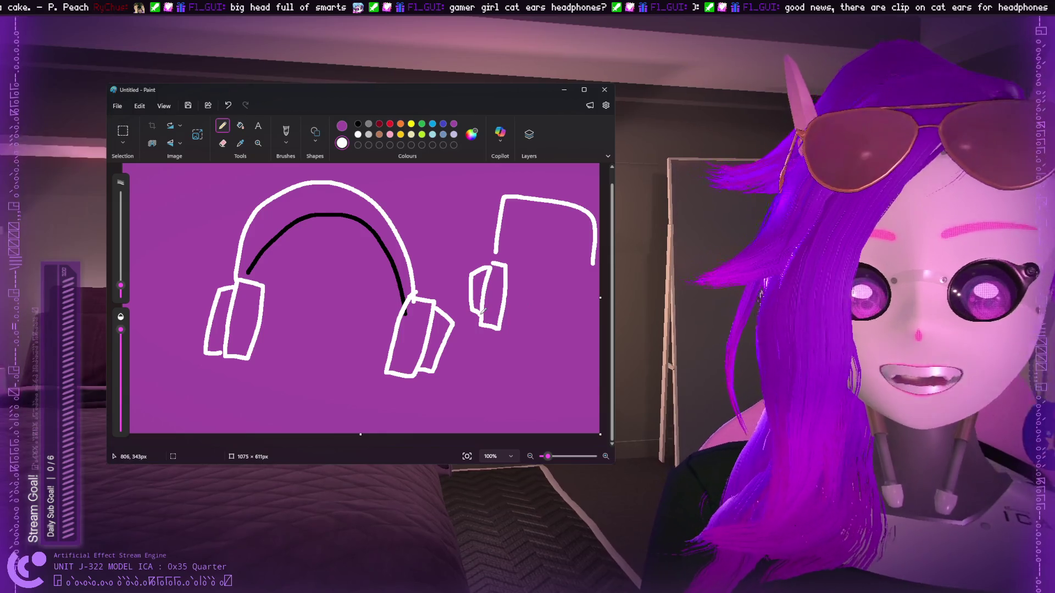
{"action": "key", "text": "ctrl+z"}
{"action": "mouse_move", "coordinate": [326, 275]}
{"action": "left_mouse_down"}
{"action": "mouse_move", "coordinate": [357, 258]}
{"action": "mouse_move", "coordinate": [349, 271]}
{"action": "left_mouse_up"}
{"action": "key", "text": "ctrl+z"}
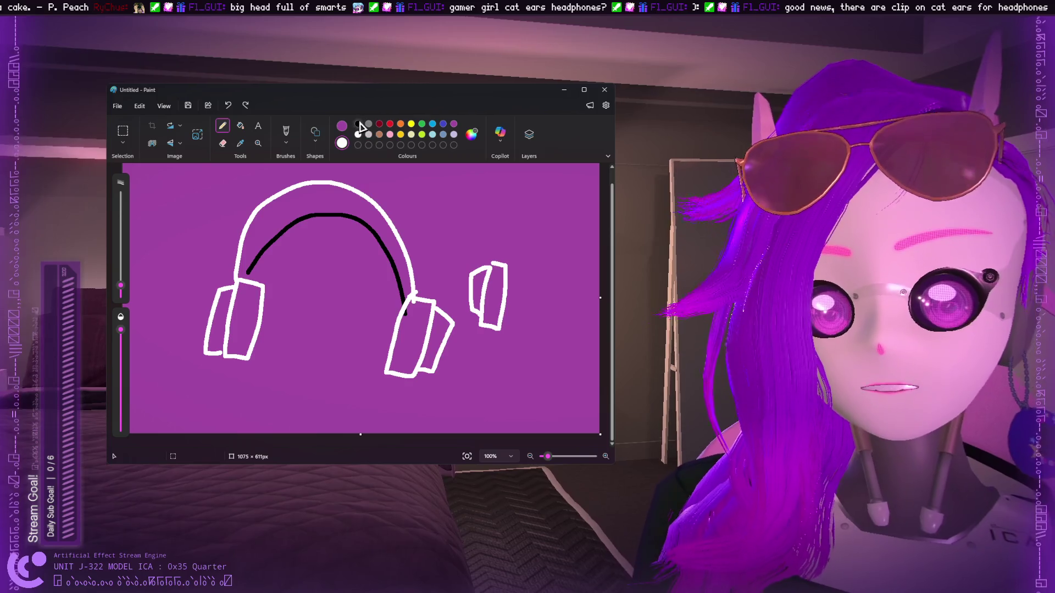
Add a black oval between the earcups, then undo it along with the right earcups.
{"action": "left_click", "coordinate": [358, 123]}
{"action": "mouse_move", "coordinate": [331, 307]}
{"action": "left_mouse_down"}
{"action": "mouse_move", "coordinate": [338, 373]}
{"action": "mouse_move", "coordinate": [330, 308]}
{"action": "left_mouse_up"}
{"action": "mouse_move", "coordinate": [330, 369]}
{"action": "left_mouse_down"}
{"action": "mouse_move", "coordinate": [352, 389]}
{"action": "mouse_move", "coordinate": [347, 329]}
{"action": "mouse_move", "coordinate": [281, 403]}
{"action": "mouse_move", "coordinate": [310, 395]}
{"action": "left_mouse_up"}
{"action": "left_click", "coordinate": [357, 135]}
{"action": "key", "text": "ctrl+z"}
{"action": "key", "text": "ctrl+z"}
{"action": "key", "text": "ctrl+z"}
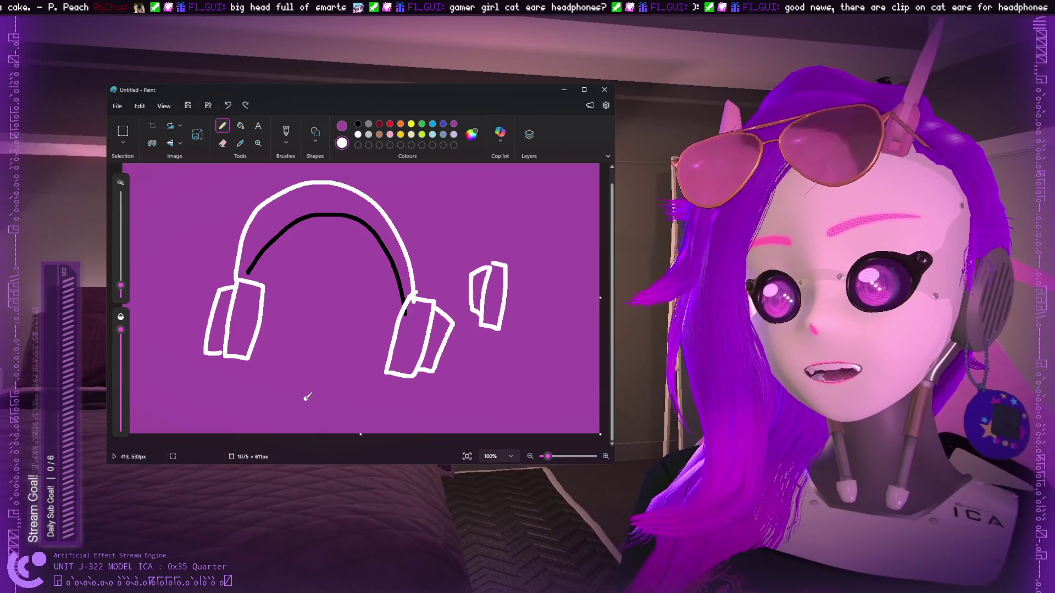
{"action": "key", "text": "ctrl+z"}
{"action": "key", "text": "ctrl+z"}
{"action": "key", "text": "ctrl+z"}
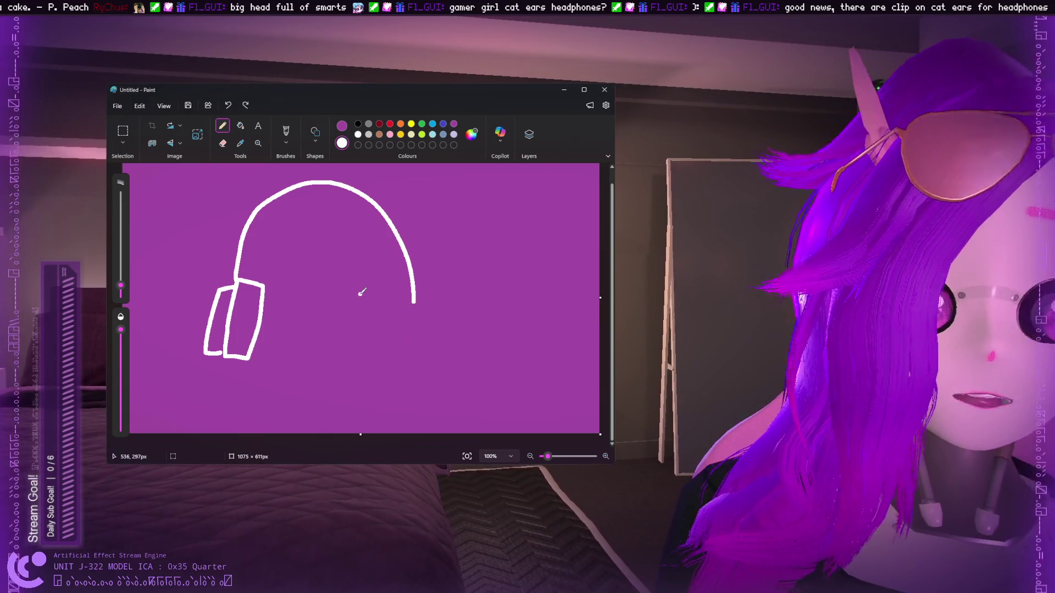
Remove the remaining earcup and draw two white ovals mid-canvas, discarding a black curve.
{"action": "key", "text": "ctrl+z"}
{"action": "key", "text": "ctrl+z"}
{"action": "mouse_move", "coordinate": [417, 292]}
{"action": "left_mouse_down"}
{"action": "mouse_move", "coordinate": [438, 335]}
{"action": "mouse_move", "coordinate": [427, 370]}
{"action": "mouse_move", "coordinate": [422, 311]}
{"action": "left_mouse_up"}
{"action": "left_click_drag", "start_coordinate": [376, 283], "coordinate": [374, 299]}
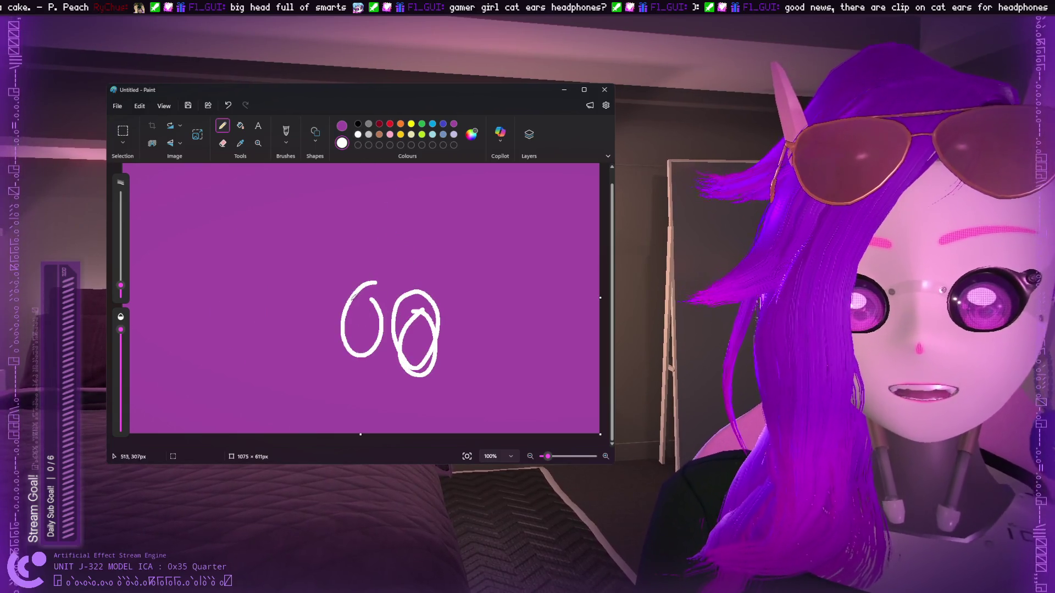
{"action": "left_click", "coordinate": [357, 124]}
{"action": "left_click_drag", "start_coordinate": [266, 282], "coordinate": [267, 312]}
{"action": "key", "text": "ctrl+z"}
Draw a black teardrop loop with a short stroke and a small inner loop.
{"action": "mouse_move", "coordinate": [218, 277]}
{"action": "left_mouse_down"}
{"action": "mouse_move", "coordinate": [245, 250]}
{"action": "mouse_move", "coordinate": [293, 328]}
{"action": "left_mouse_up"}
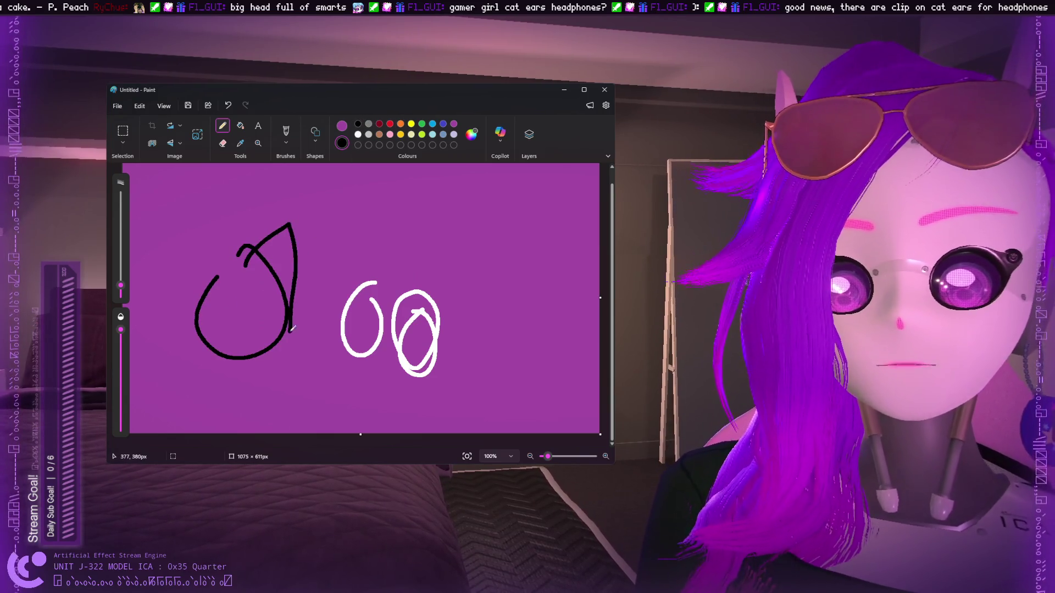
{"action": "left_click_drag", "start_coordinate": [295, 288], "coordinate": [311, 279]}
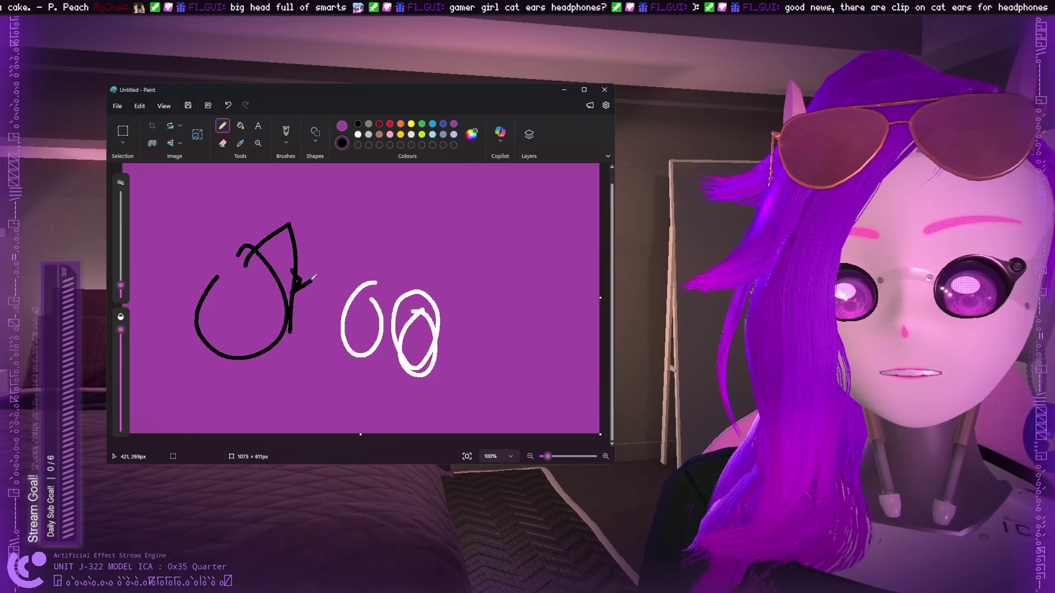
{"action": "mouse_move", "coordinate": [268, 317]}
{"action": "left_mouse_down"}
{"action": "mouse_move", "coordinate": [269, 307]}
{"action": "mouse_move", "coordinate": [285, 310]}
{"action": "left_mouse_up"}
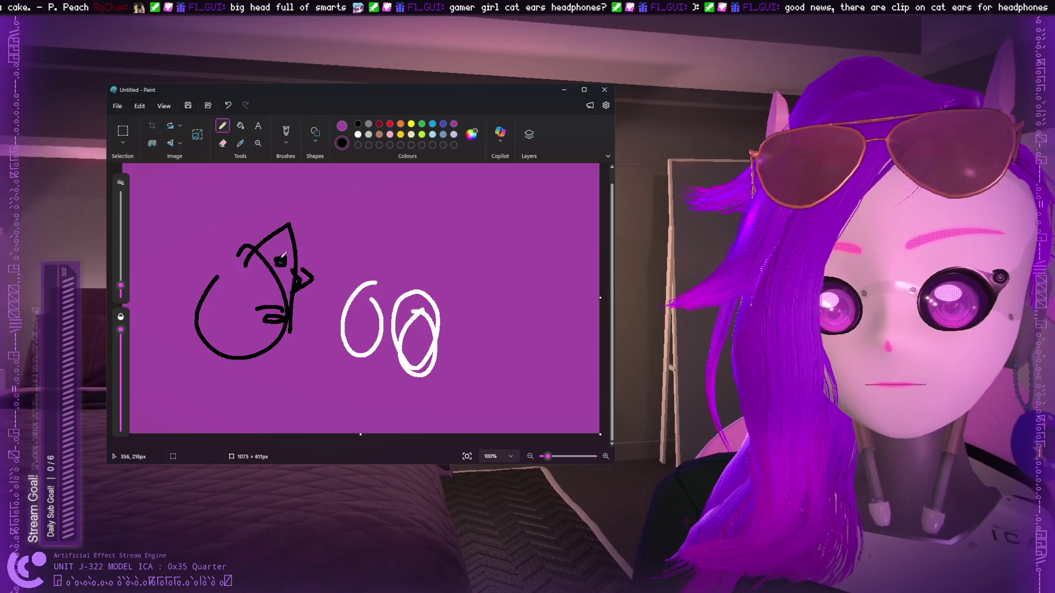
{"action": "key", "text": "ctrl+z"}
{"action": "key", "text": "ctrl+z"}
{"action": "key", "text": "ctrl+z"}
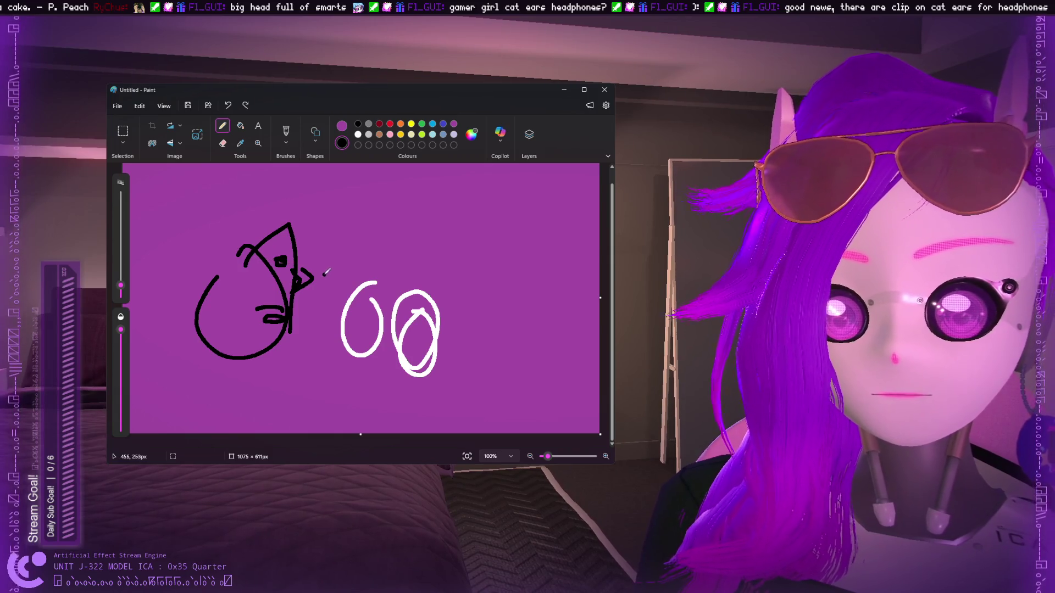
{"action": "left_click_drag", "start_coordinate": [284, 307], "coordinate": [280, 311]}
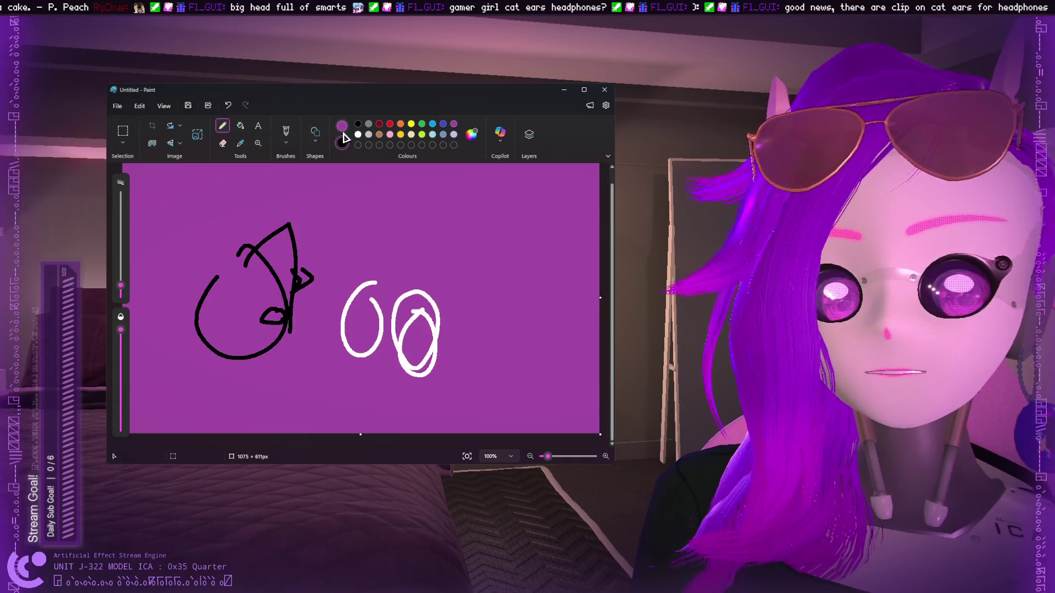
Draw a round black face with a cap and eyes at the upper right.
{"action": "left_click_drag", "start_coordinate": [483, 228], "coordinate": [542, 234]}
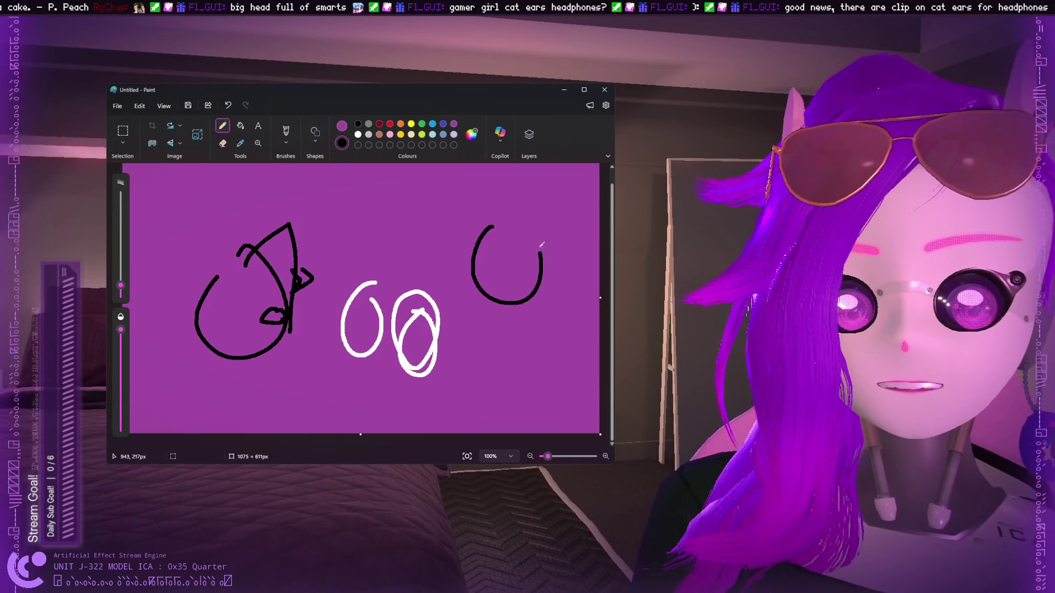
{"action": "key", "text": "ctrl+z"}
{"action": "mouse_move", "coordinate": [492, 209]}
{"action": "left_mouse_down"}
{"action": "mouse_move", "coordinate": [447, 258]}
{"action": "mouse_move", "coordinate": [513, 217]}
{"action": "mouse_move", "coordinate": [459, 242]}
{"action": "mouse_move", "coordinate": [457, 211]}
{"action": "mouse_move", "coordinate": [504, 183]}
{"action": "mouse_move", "coordinate": [533, 210]}
{"action": "left_mouse_up"}
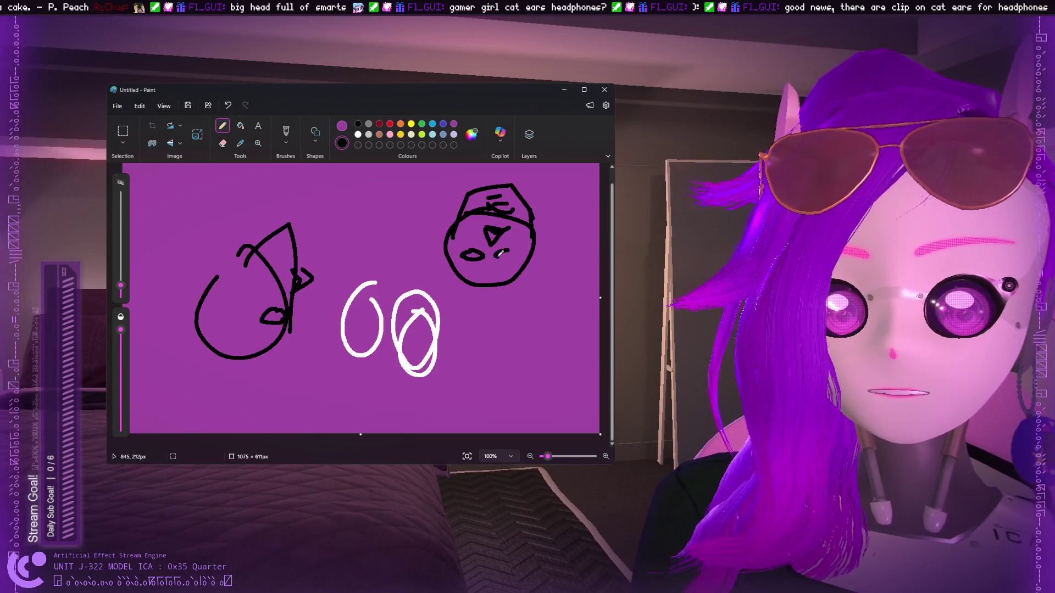
{"action": "left_click_drag", "start_coordinate": [499, 255], "coordinate": [520, 251]}
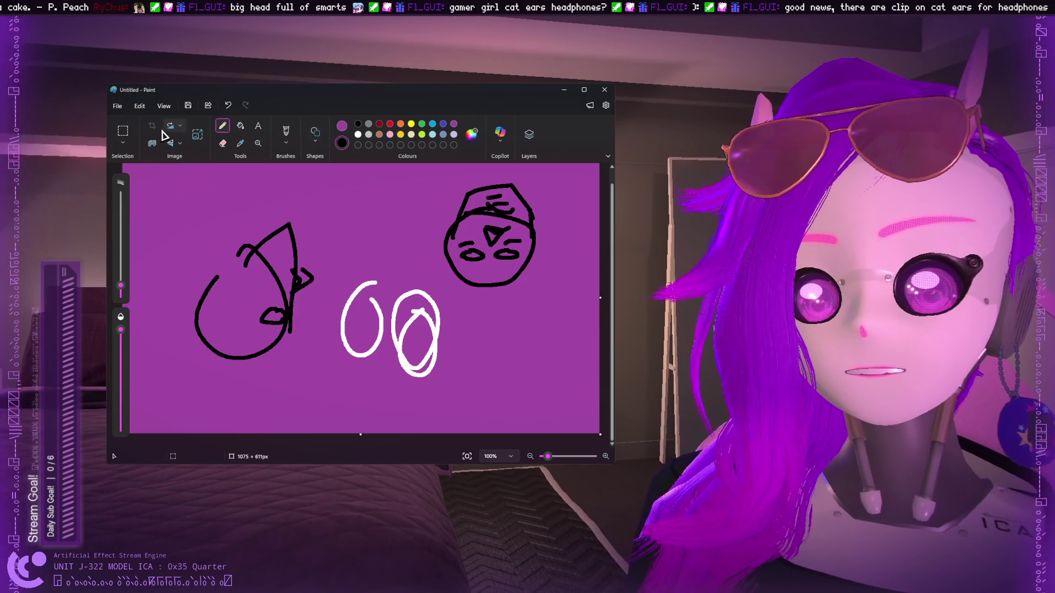
{"action": "left_click", "coordinate": [122, 131]}
Select and rotate the upper-right face, undo it entirely, and set white as second colour.
{"action": "left_click_drag", "start_coordinate": [415, 175], "coordinate": [551, 292]}
{"action": "mouse_move", "coordinate": [483, 169]}
{"action": "left_mouse_down"}
{"action": "mouse_move", "coordinate": [547, 236]}
{"action": "mouse_move", "coordinate": [497, 303]}
{"action": "mouse_move", "coordinate": [473, 308]}
{"action": "mouse_move", "coordinate": [410, 242]}
{"action": "mouse_move", "coordinate": [426, 192]}
{"action": "mouse_move", "coordinate": [477, 188]}
{"action": "mouse_move", "coordinate": [528, 231]}
{"action": "mouse_move", "coordinate": [511, 275]}
{"action": "mouse_move", "coordinate": [477, 283]}
{"action": "mouse_move", "coordinate": [550, 252]}
{"action": "mouse_move", "coordinate": [526, 202]}
{"action": "mouse_move", "coordinate": [522, 252]}
{"action": "left_mouse_up"}
{"action": "key", "text": "ctrl+z"}
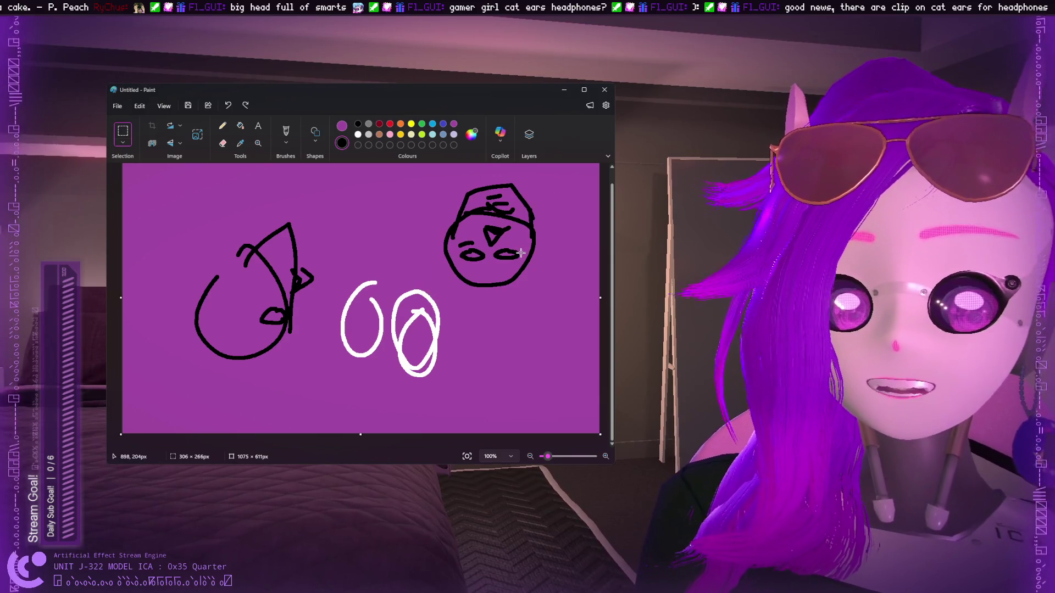
{"action": "key", "text": "ctrl+z"}
{"action": "key", "text": "ctrl+z"}
{"action": "key", "text": "ctrl+z"}
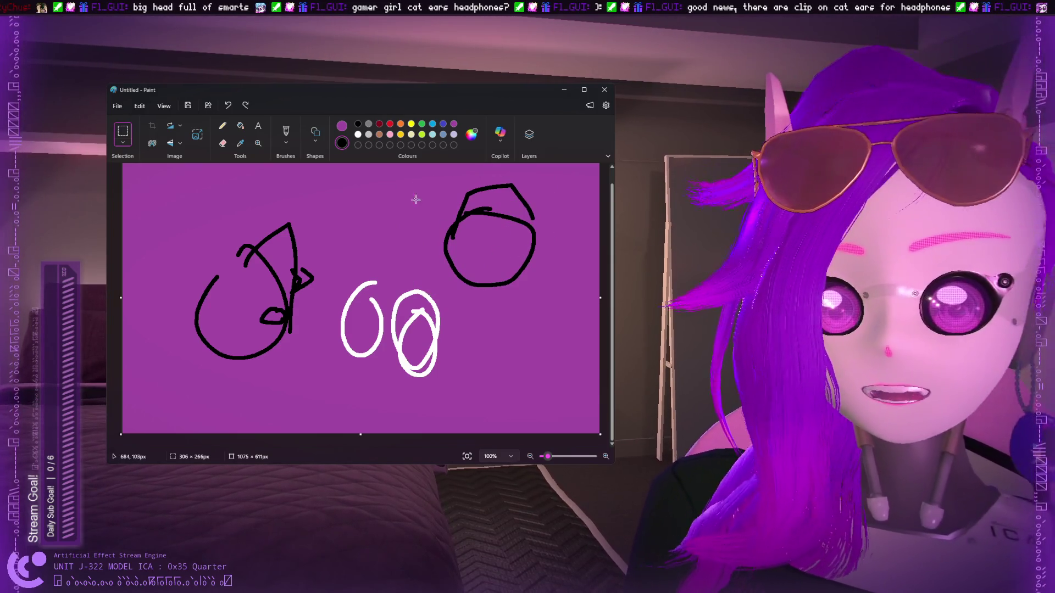
{"action": "key", "text": "ctrl+z"}
{"action": "key", "text": "ctrl+z"}
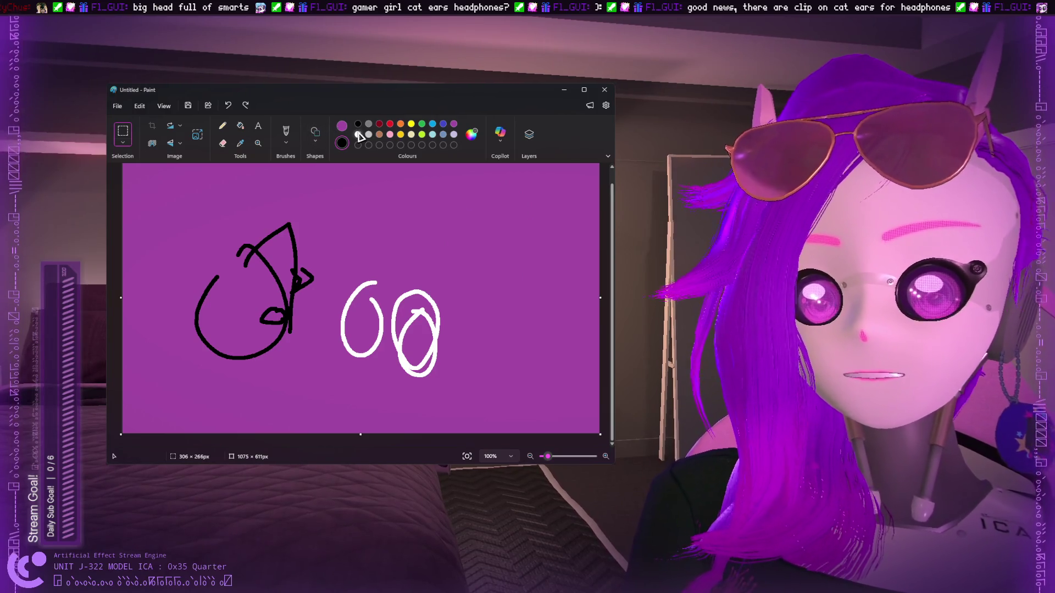
{"action": "left_click", "coordinate": [358, 134]}
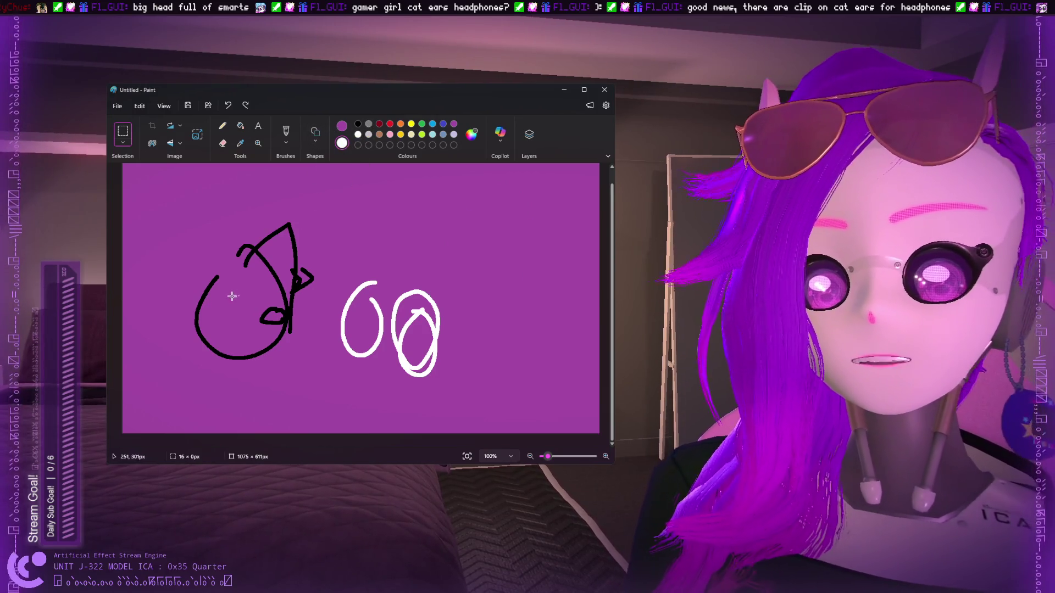
With the Pencil, draw a white loop, a line across the oval, and a large box.
{"action": "left_click", "coordinate": [223, 126]}
{"action": "mouse_move", "coordinate": [235, 287]}
{"action": "left_mouse_down"}
{"action": "mouse_move", "coordinate": [228, 319]}
{"action": "mouse_move", "coordinate": [241, 376]}
{"action": "mouse_move", "coordinate": [237, 312]}
{"action": "left_mouse_up"}
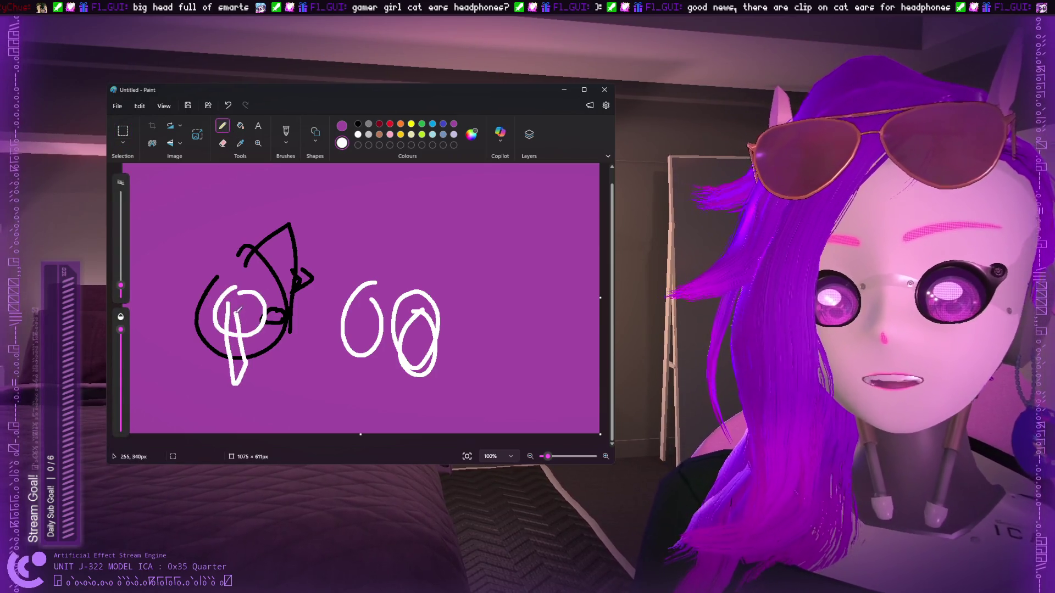
{"action": "left_click_drag", "start_coordinate": [310, 300], "coordinate": [397, 303]}
{"action": "mouse_move", "coordinate": [489, 250]}
{"action": "left_mouse_down"}
{"action": "mouse_move", "coordinate": [495, 371]}
{"action": "mouse_move", "coordinate": [524, 218]}
{"action": "mouse_move", "coordinate": [513, 361]}
{"action": "mouse_move", "coordinate": [491, 245]}
{"action": "mouse_move", "coordinate": [519, 233]}
{"action": "left_mouse_up"}
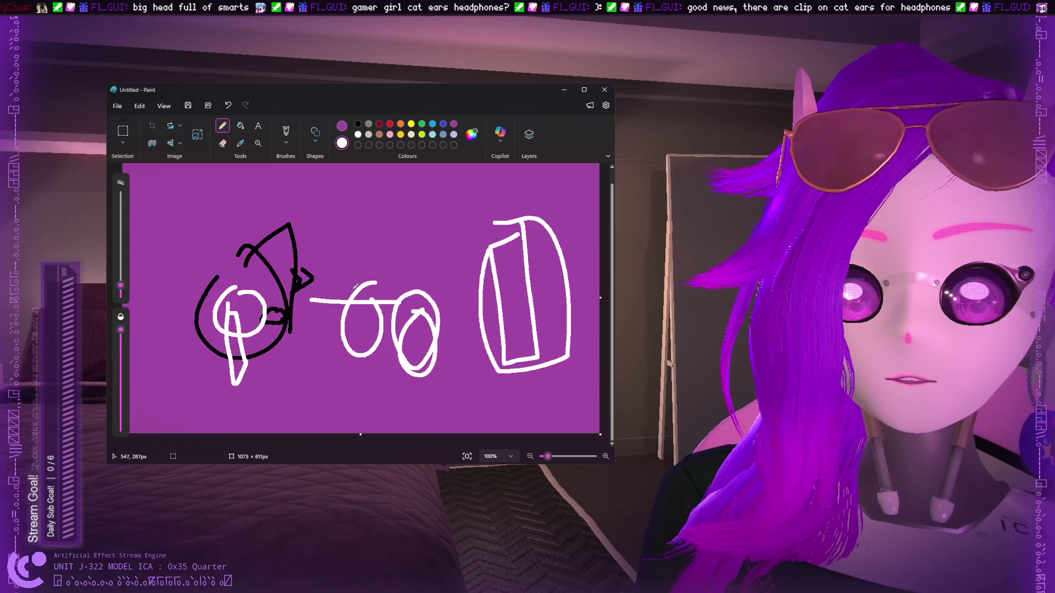
Add a yellow arrow and red X and zigzag, then undo them and the earlier drawings.
{"action": "left_click", "coordinate": [411, 124]}
{"action": "left_click_drag", "start_coordinate": [295, 378], "coordinate": [284, 422]}
{"action": "left_click", "coordinate": [389, 124]}
{"action": "mouse_move", "coordinate": [268, 363]}
{"action": "left_mouse_down"}
{"action": "mouse_move", "coordinate": [296, 413]}
{"action": "mouse_move", "coordinate": [316, 375]}
{"action": "left_mouse_up"}
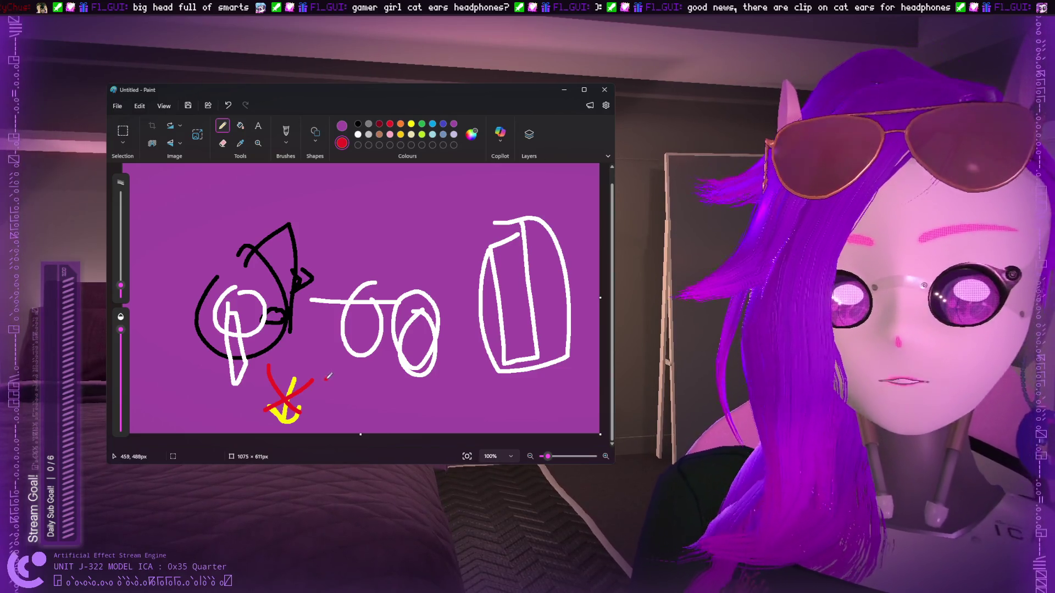
{"action": "mouse_move", "coordinate": [341, 401]}
{"action": "left_mouse_down"}
{"action": "mouse_move", "coordinate": [308, 378]}
{"action": "mouse_move", "coordinate": [365, 355]}
{"action": "left_mouse_up"}
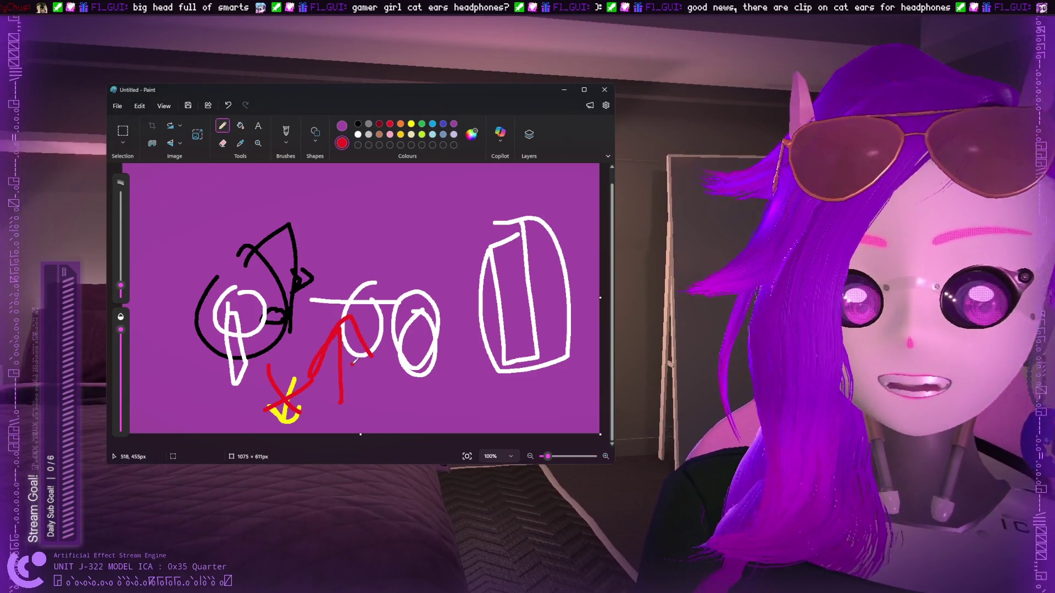
{"action": "key", "text": "ctrl+z"}
{"action": "key", "text": "ctrl+z"}
{"action": "key", "text": "ctrl+z"}
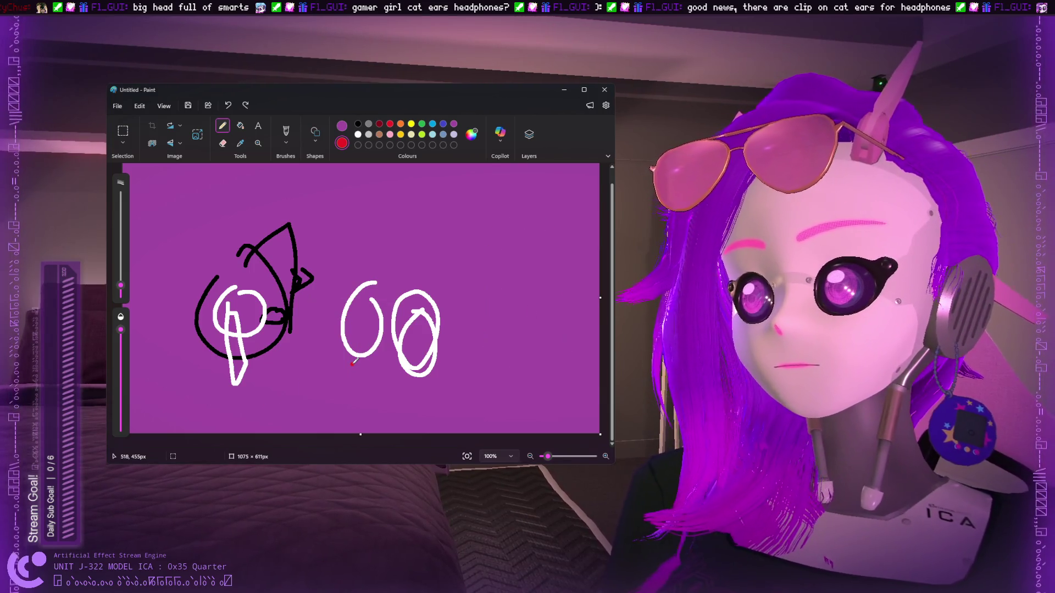
{"action": "key", "text": "ctrl+z"}
{"action": "key", "text": "ctrl+z"}
{"action": "key", "text": "ctrl+z"}
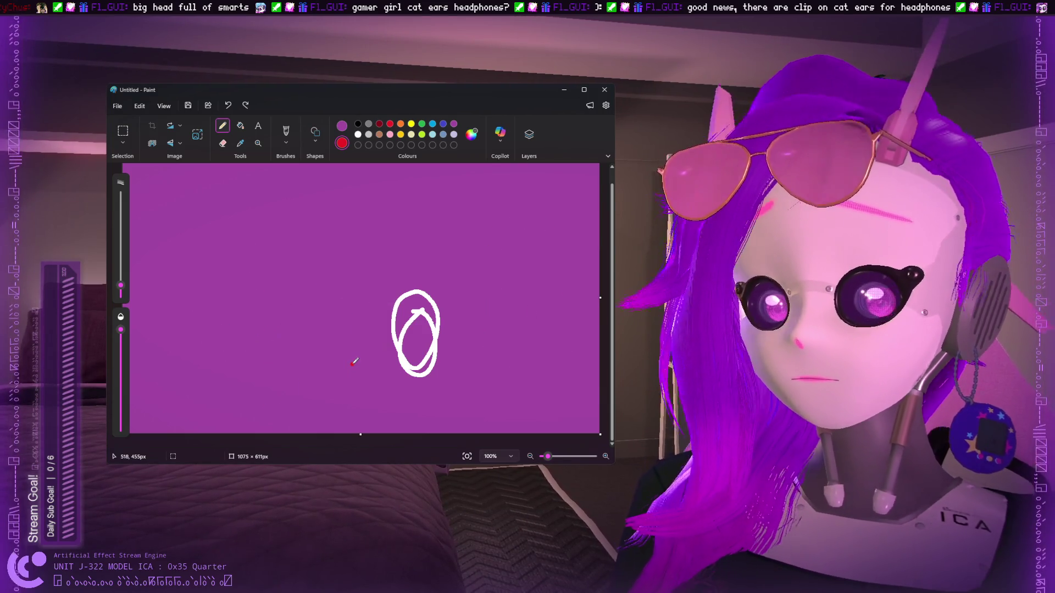
{"action": "key", "text": "ctrl+z"}
{"action": "key", "text": "ctrl+z"}
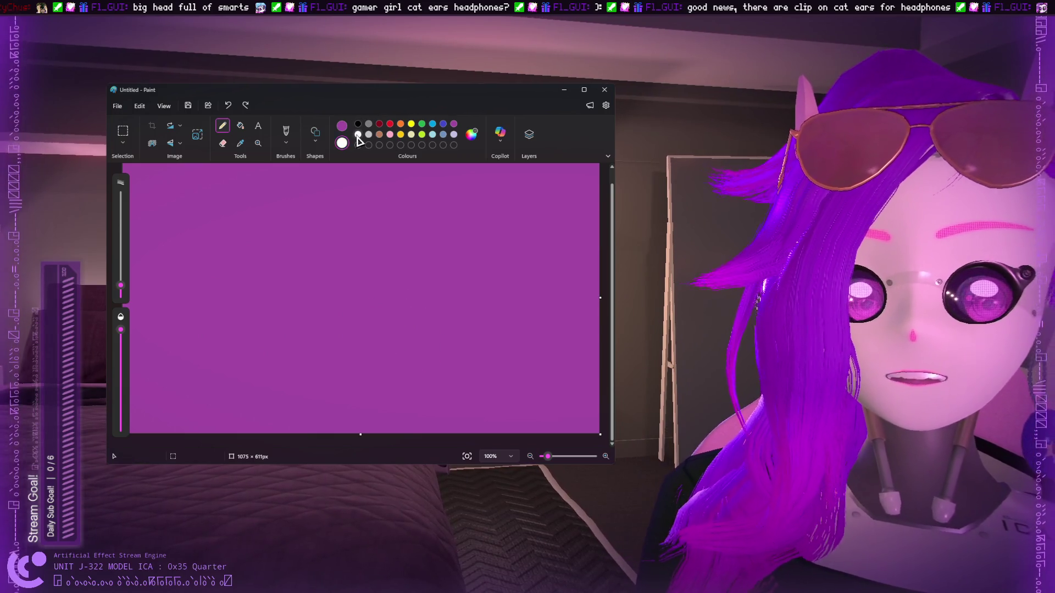
Try a few white strokes, undo them, and zoom the canvas to 110%.
{"action": "mouse_move", "coordinate": [352, 258]}
{"action": "left_mouse_down"}
{"action": "mouse_move", "coordinate": [234, 376]}
{"action": "mouse_move", "coordinate": [295, 303]}
{"action": "left_mouse_up"}
{"action": "key", "text": "ctrl+z"}
{"action": "mouse_move", "coordinate": [285, 226]}
{"action": "left_mouse_down"}
{"action": "mouse_move", "coordinate": [266, 250]}
{"action": "mouse_move", "coordinate": [251, 365]}
{"action": "left_mouse_up"}
{"action": "key", "text": "ctrl+z"}
{"action": "mouse_move", "coordinate": [222, 255]}
{"action": "left_mouse_down"}
{"action": "mouse_move", "coordinate": [221, 290]}
{"action": "mouse_move", "coordinate": [272, 326]}
{"action": "left_mouse_up"}
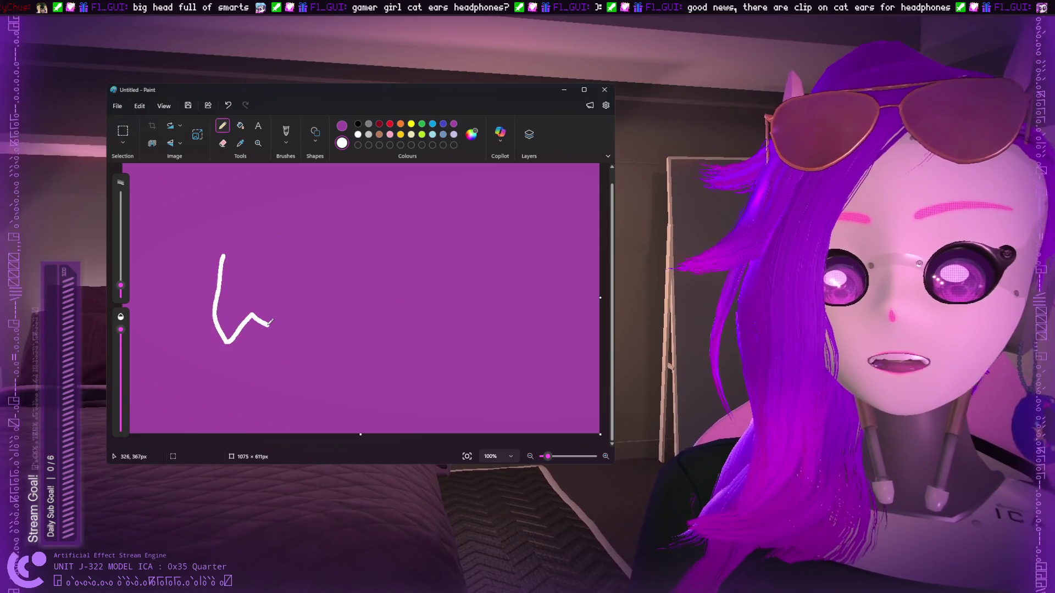
{"action": "left_click", "coordinate": [258, 143]}
{"action": "left_click", "coordinate": [229, 267]}
{"action": "key", "text": "ctrl+z"}
{"action": "scroll", "coordinate": [248, 287], "scroll_direction": "down", "scroll_amount": 3}
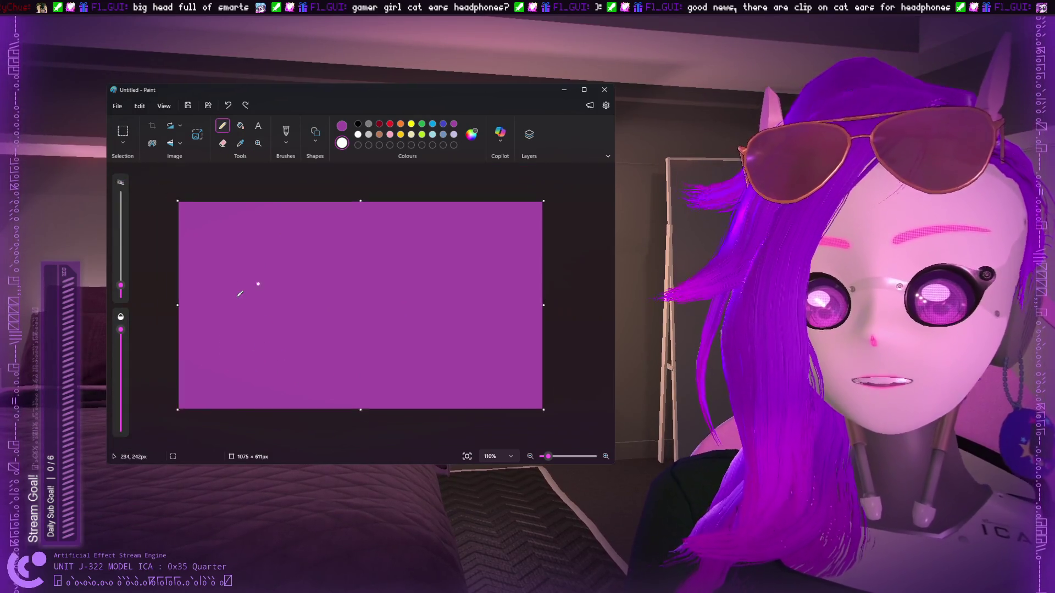
{"action": "scroll", "coordinate": [294, 308], "scroll_direction": "up", "scroll_amount": 5}
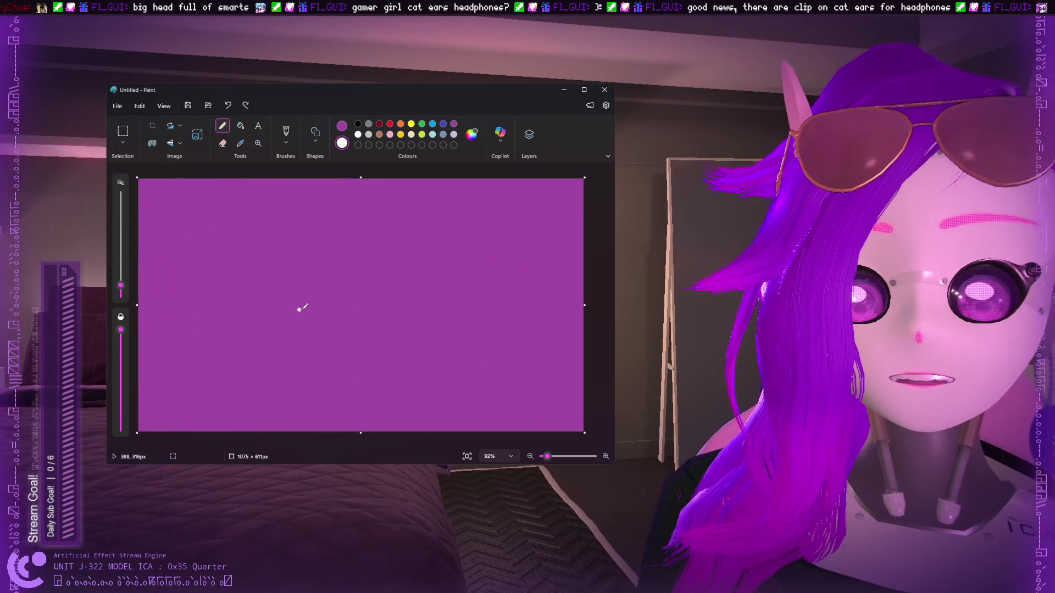
Draw the white goggle outline, a long side strap and a boxy buckle with a peaked top.
{"action": "mouse_move", "coordinate": [235, 292]}
{"action": "left_mouse_down"}
{"action": "mouse_move", "coordinate": [228, 342]}
{"action": "mouse_move", "coordinate": [272, 334]}
{"action": "mouse_move", "coordinate": [328, 345]}
{"action": "mouse_move", "coordinate": [233, 292]}
{"action": "left_mouse_up"}
{"action": "mouse_move", "coordinate": [328, 284]}
{"action": "left_mouse_down"}
{"action": "mouse_move", "coordinate": [351, 302]}
{"action": "mouse_move", "coordinate": [327, 347]}
{"action": "left_mouse_up"}
{"action": "mouse_move", "coordinate": [338, 309]}
{"action": "left_mouse_down"}
{"action": "mouse_move", "coordinate": [442, 297]}
{"action": "mouse_move", "coordinate": [479, 316]}
{"action": "mouse_move", "coordinate": [353, 329]}
{"action": "left_mouse_up"}
{"action": "mouse_move", "coordinate": [418, 295]}
{"action": "left_mouse_down"}
{"action": "mouse_move", "coordinate": [434, 282]}
{"action": "mouse_move", "coordinate": [484, 302]}
{"action": "mouse_move", "coordinate": [437, 354]}
{"action": "mouse_move", "coordinate": [440, 331]}
{"action": "mouse_move", "coordinate": [422, 336]}
{"action": "left_mouse_up"}
{"action": "mouse_move", "coordinate": [402, 286]}
{"action": "left_mouse_down"}
{"action": "mouse_move", "coordinate": [440, 279]}
{"action": "mouse_move", "coordinate": [391, 295]}
{"action": "left_mouse_up"}
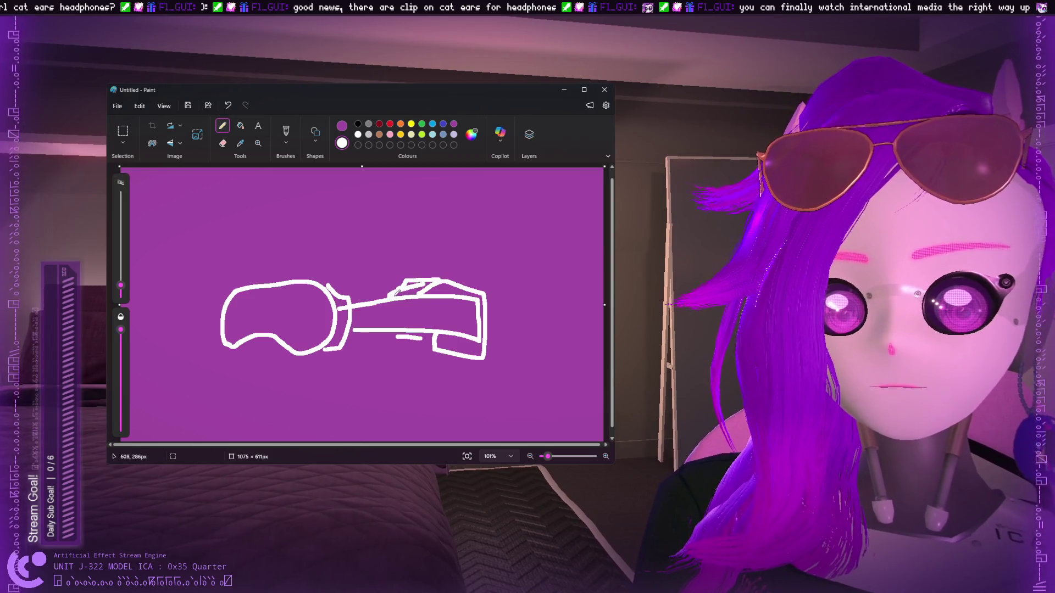
Add an arched top strap with an inner arc, a joint circle and a curved right-end strap.
{"action": "left_click_drag", "start_coordinate": [290, 277], "coordinate": [442, 292]}
{"action": "left_click_drag", "start_coordinate": [309, 273], "coordinate": [428, 289]}
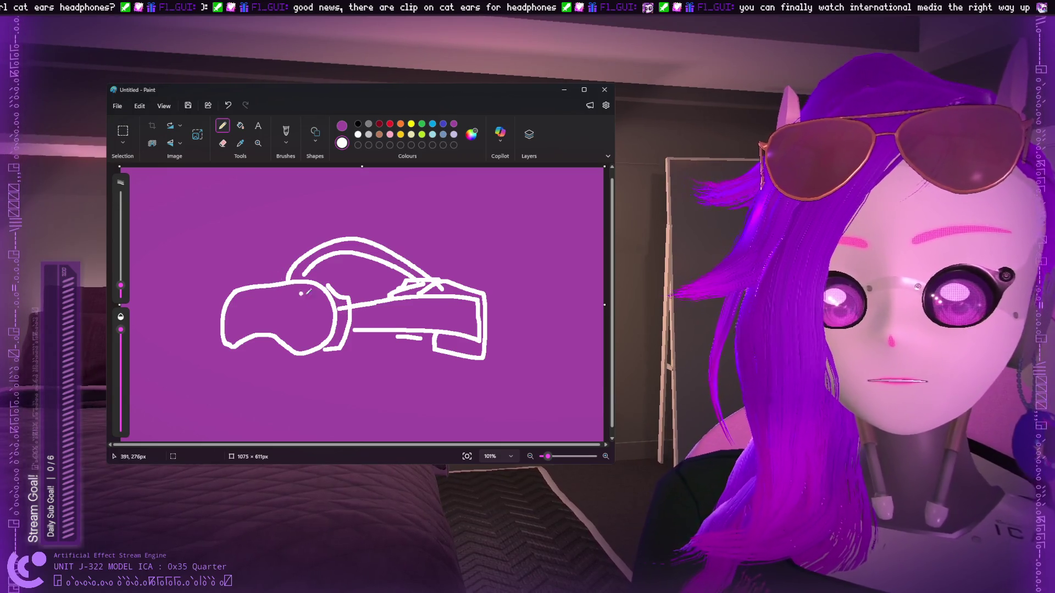
{"action": "left_click_drag", "start_coordinate": [346, 317], "coordinate": [350, 321]}
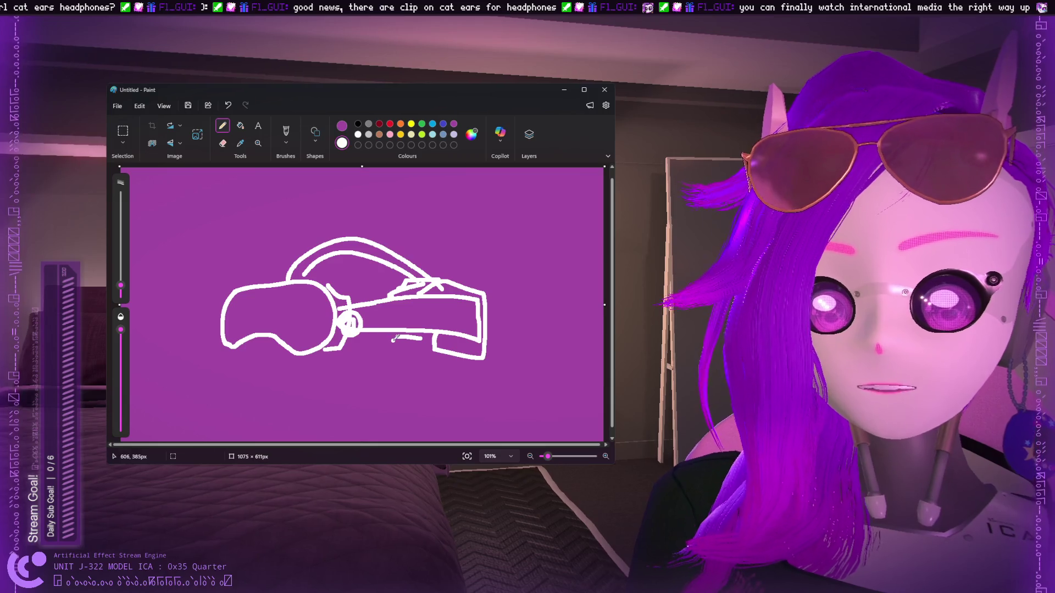
{"action": "mouse_move", "coordinate": [479, 301]}
{"action": "left_mouse_down"}
{"action": "mouse_move", "coordinate": [497, 307]}
{"action": "mouse_move", "coordinate": [486, 334]}
{"action": "left_mouse_up"}
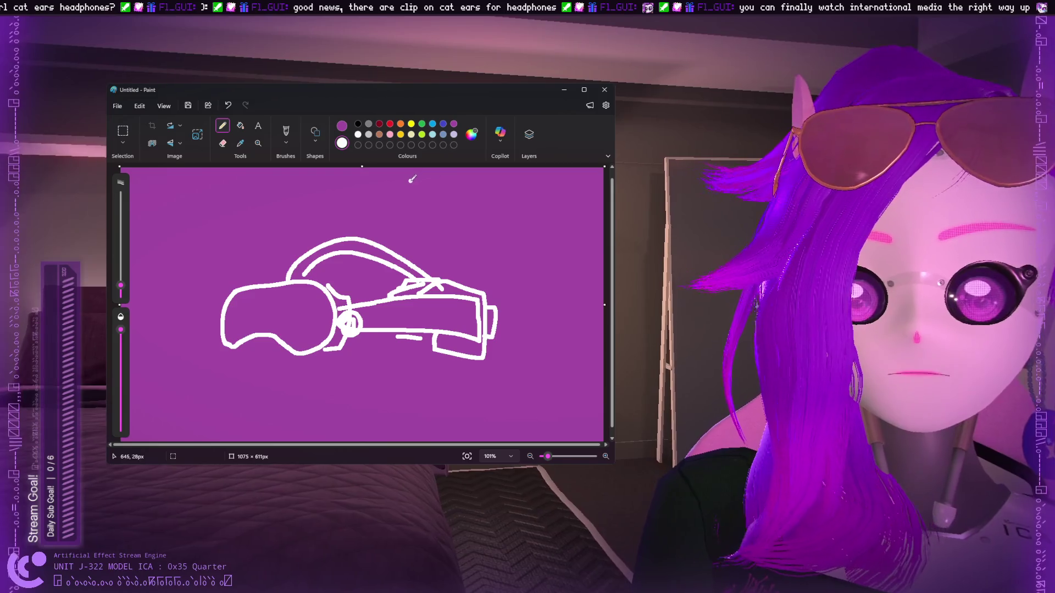
{"action": "key", "text": "ctrl+z"}
{"action": "key", "text": "ctrl+z"}
{"action": "key", "text": "ctrl+z"}
{"action": "key", "text": "ctrl+z"}
{"action": "key", "text": "ctrl+z"}
{"action": "key", "text": "ctrl+z"}
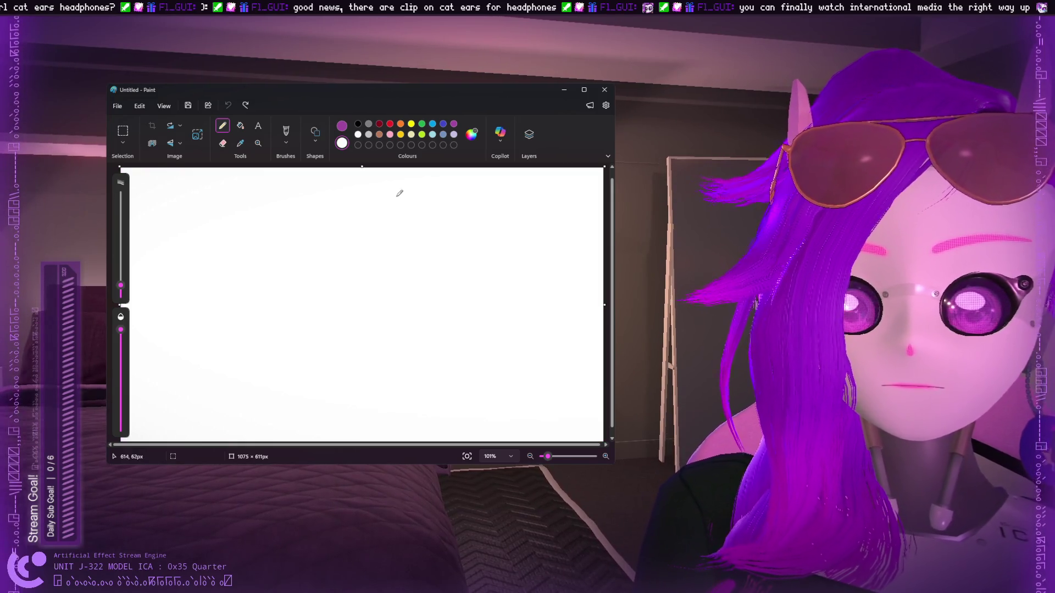
{"action": "key", "text": "ctrl+y"}
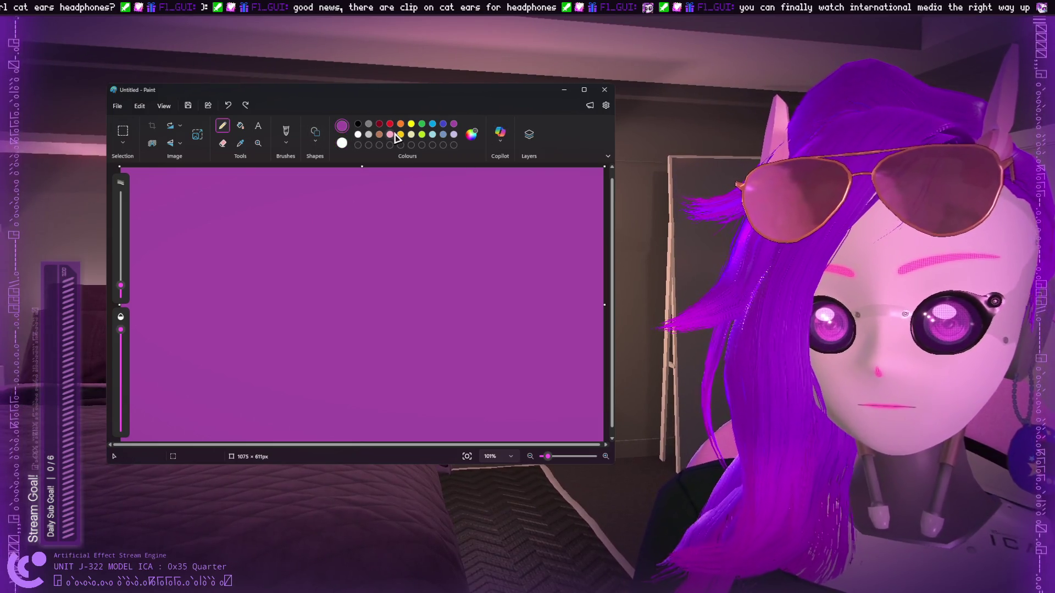
{"action": "left_click", "coordinate": [357, 135]}
{"action": "left_click", "coordinate": [453, 125]}
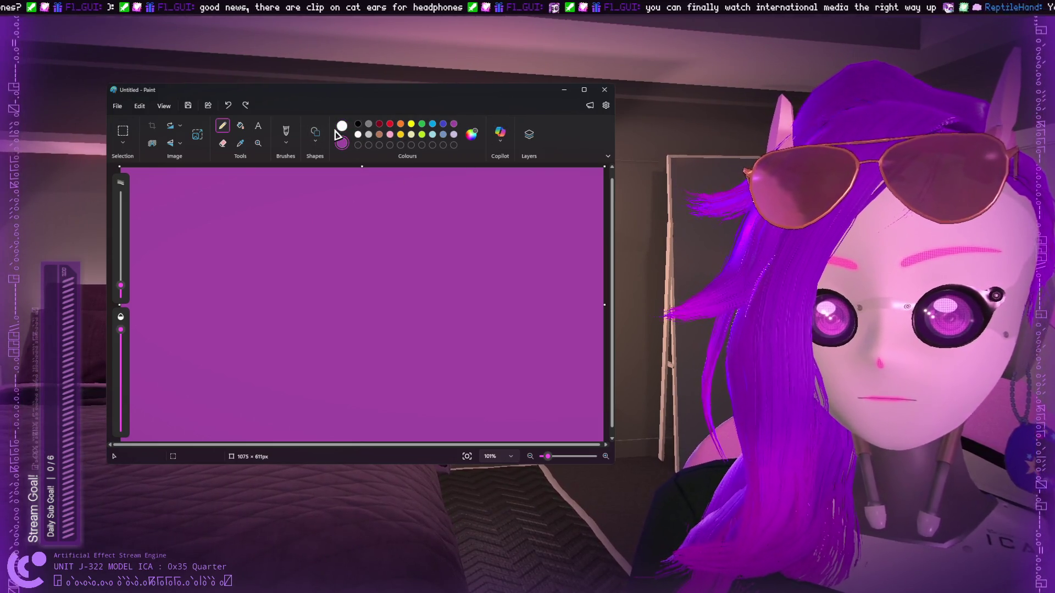
{"action": "left_click", "coordinate": [341, 128]}
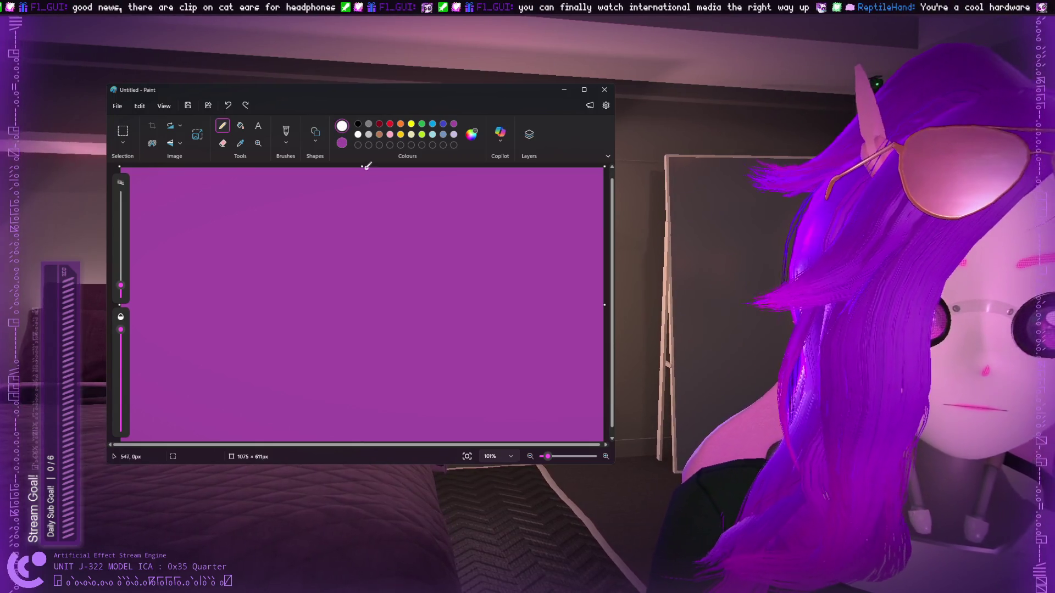
{"action": "mouse_move", "coordinate": [327, 299]}
{"action": "left_mouse_down"}
{"action": "mouse_move", "coordinate": [360, 330]}
{"action": "mouse_move", "coordinate": [283, 351]}
{"action": "mouse_move", "coordinate": [187, 313]}
{"action": "mouse_move", "coordinate": [281, 350]}
{"action": "left_mouse_up"}
{"action": "key", "text": "ctrl+z"}
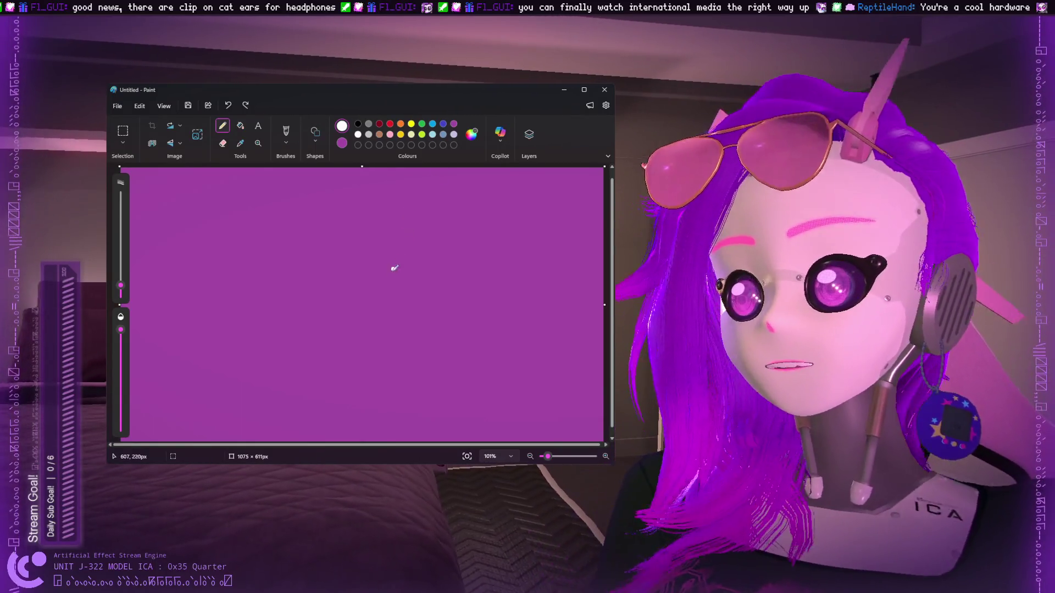
{"action": "mouse_move", "coordinate": [382, 295]}
{"action": "left_mouse_down"}
{"action": "mouse_move", "coordinate": [410, 343]}
{"action": "mouse_move", "coordinate": [402, 303]}
{"action": "mouse_move", "coordinate": [379, 362]}
{"action": "mouse_move", "coordinate": [422, 303]}
{"action": "mouse_move", "coordinate": [367, 295]}
{"action": "left_mouse_up"}
{"action": "key", "text": "ctrl+z"}
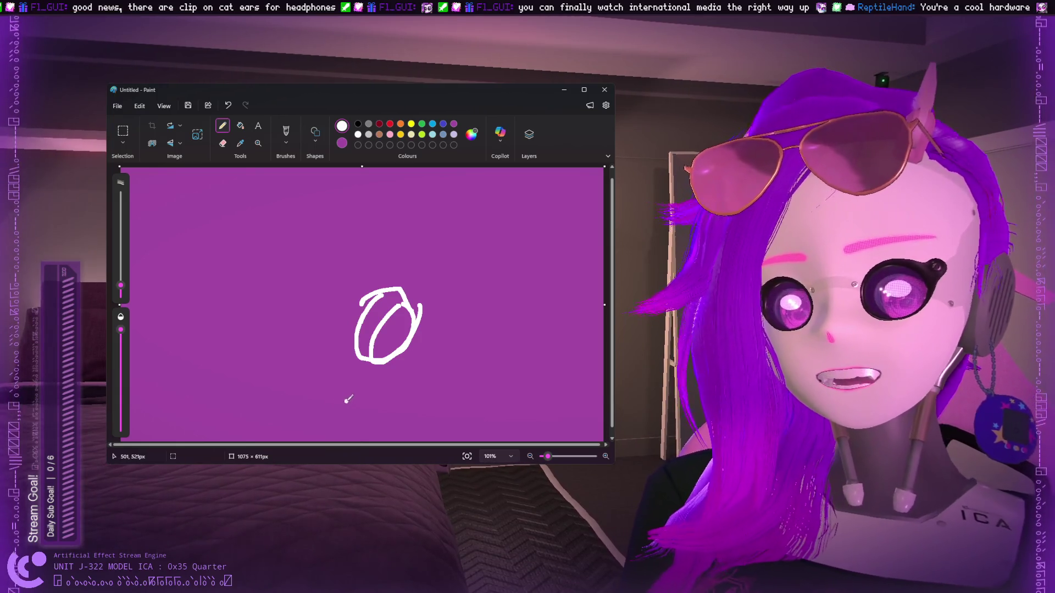
{"action": "mouse_move", "coordinate": [362, 359]}
{"action": "left_mouse_down"}
{"action": "mouse_move", "coordinate": [332, 363]}
{"action": "mouse_move", "coordinate": [345, 291]}
{"action": "mouse_move", "coordinate": [406, 283]}
{"action": "left_mouse_up"}
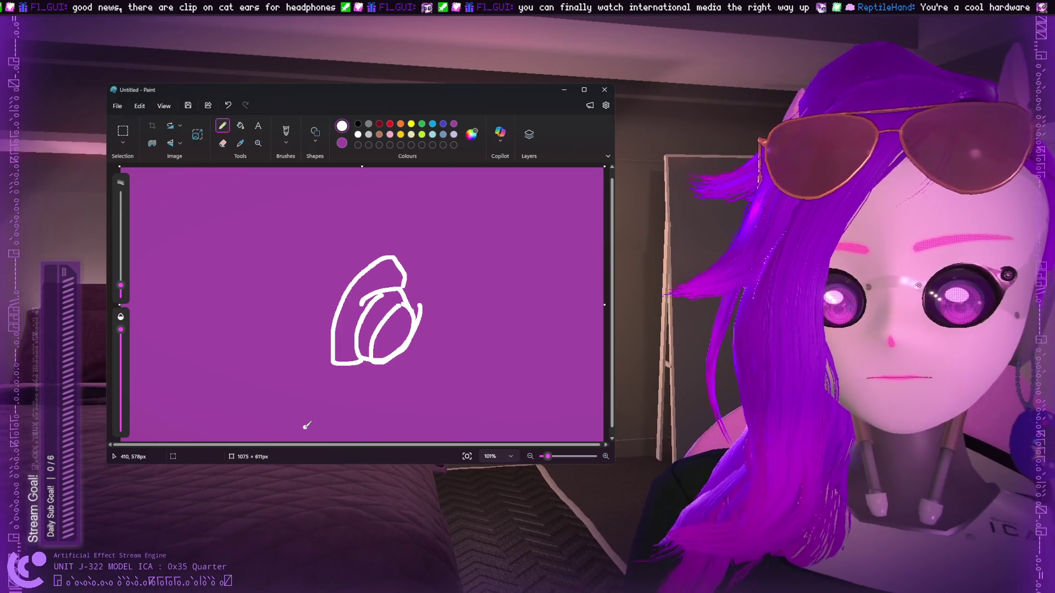
{"action": "key", "text": "ctrl+z"}
{"action": "key", "text": "ctrl+z"}
{"action": "key", "text": "ctrl+z"}
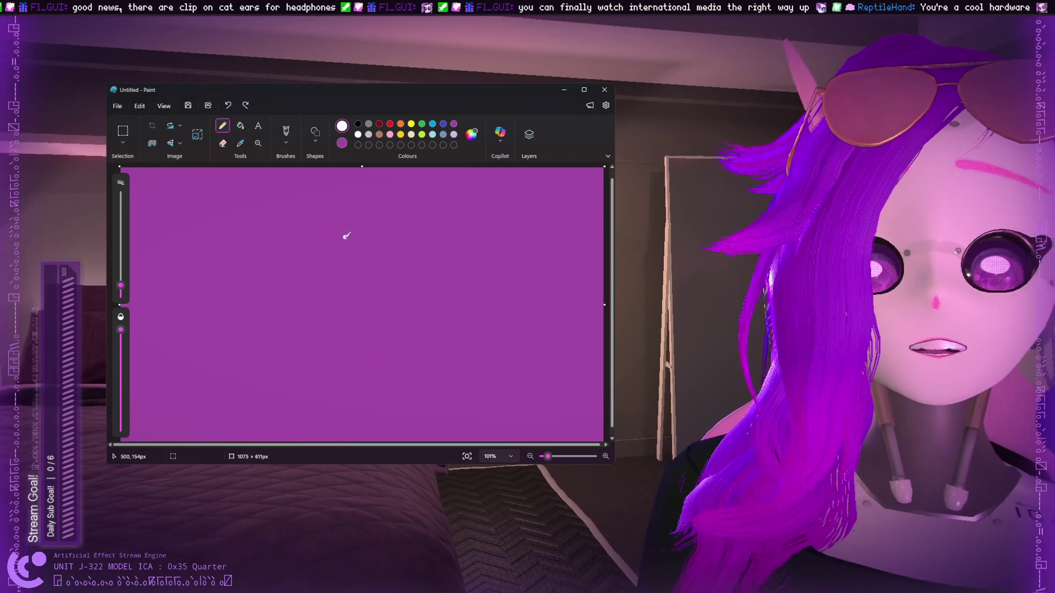
{"action": "left_click_drag", "start_coordinate": [235, 324], "coordinate": [380, 348]}
{"action": "left_click_drag", "start_coordinate": [180, 343], "coordinate": [401, 394]}
{"action": "mouse_move", "coordinate": [287, 306]}
{"action": "left_mouse_down"}
{"action": "mouse_move", "coordinate": [358, 325]}
{"action": "mouse_move", "coordinate": [273, 302]}
{"action": "left_mouse_up"}
{"action": "left_click_drag", "start_coordinate": [352, 317], "coordinate": [413, 302]}
{"action": "key", "text": "ctrl+z"}
{"action": "mouse_move", "coordinate": [352, 318]}
{"action": "left_mouse_down"}
{"action": "mouse_move", "coordinate": [399, 342]}
{"action": "mouse_move", "coordinate": [257, 342]}
{"action": "left_mouse_up"}
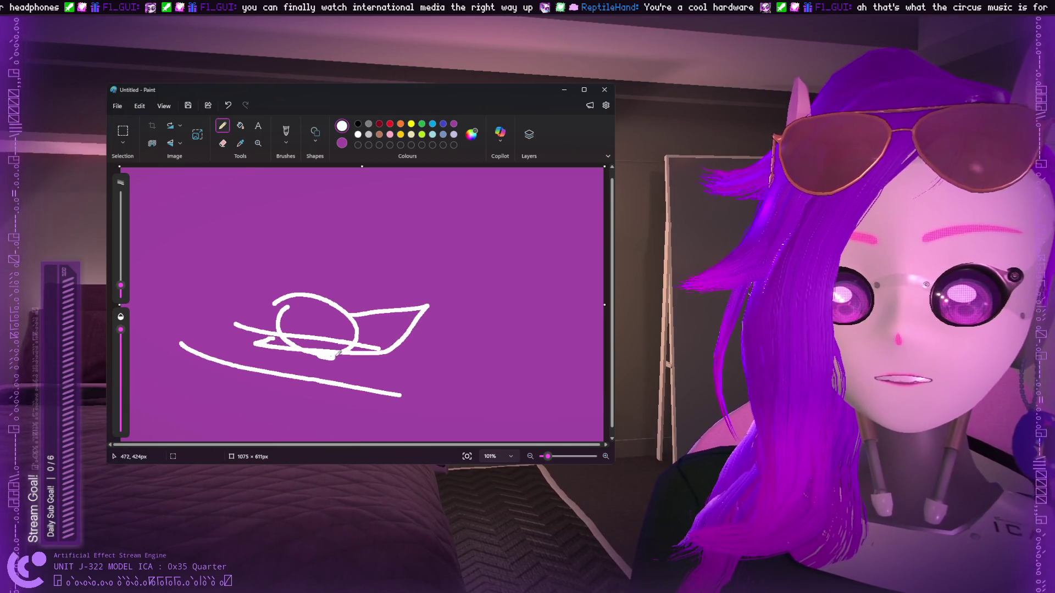
{"action": "left_click_drag", "start_coordinate": [336, 354], "coordinate": [332, 354]}
{"action": "mouse_move", "coordinate": [337, 254]}
{"action": "left_mouse_down"}
{"action": "mouse_move", "coordinate": [334, 265]}
{"action": "mouse_move", "coordinate": [351, 274]}
{"action": "left_mouse_up"}
{"action": "mouse_move", "coordinate": [332, 230]}
{"action": "left_mouse_down"}
{"action": "mouse_move", "coordinate": [367, 230]}
{"action": "mouse_move", "coordinate": [371, 248]}
{"action": "left_mouse_up"}
{"action": "mouse_move", "coordinate": [312, 184]}
{"action": "left_mouse_down"}
{"action": "mouse_move", "coordinate": [378, 177]}
{"action": "mouse_move", "coordinate": [397, 202]}
{"action": "left_mouse_up"}
{"action": "mouse_move", "coordinate": [398, 305]}
{"action": "left_mouse_down"}
{"action": "mouse_move", "coordinate": [421, 370]}
{"action": "mouse_move", "coordinate": [456, 409]}
{"action": "left_mouse_up"}
{"action": "mouse_move", "coordinate": [341, 292]}
{"action": "left_mouse_down"}
{"action": "mouse_move", "coordinate": [365, 305]}
{"action": "mouse_move", "coordinate": [346, 302]}
{"action": "mouse_move", "coordinate": [361, 317]}
{"action": "left_mouse_up"}
{"action": "key", "text": "ctrl+z"}
{"action": "left_click", "coordinate": [411, 124]}
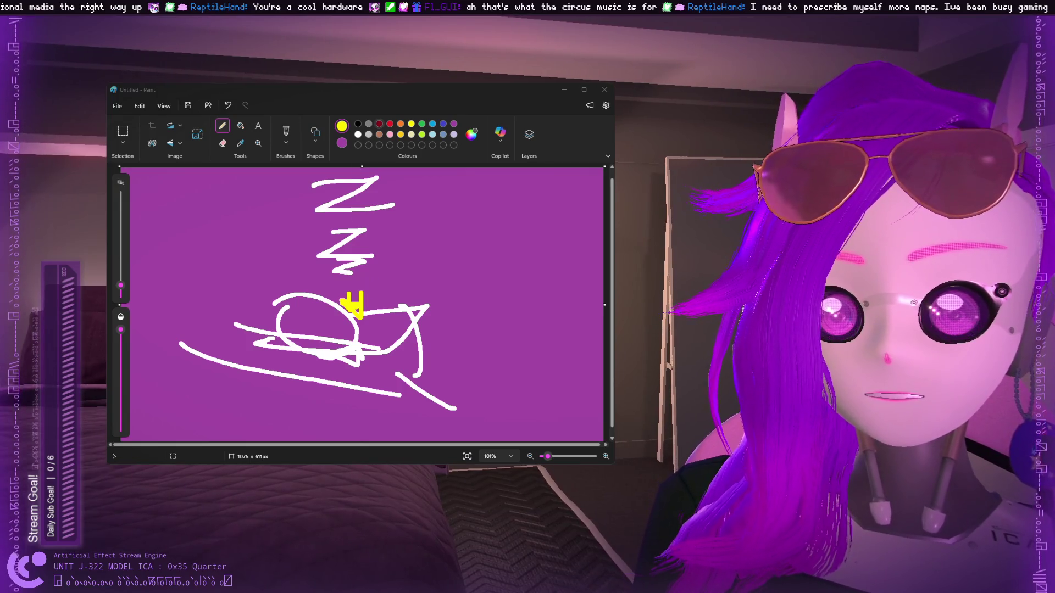
{"action": "mouse_move", "coordinate": [484, 294]}
{"action": "left_mouse_down"}
{"action": "mouse_move", "coordinate": [459, 333]}
{"action": "mouse_move", "coordinate": [493, 333]}
{"action": "left_mouse_up"}
{"action": "key", "text": "ctrl+z"}
{"action": "key", "text": "ctrl+z"}
{"action": "key", "text": "ctrl+z"}
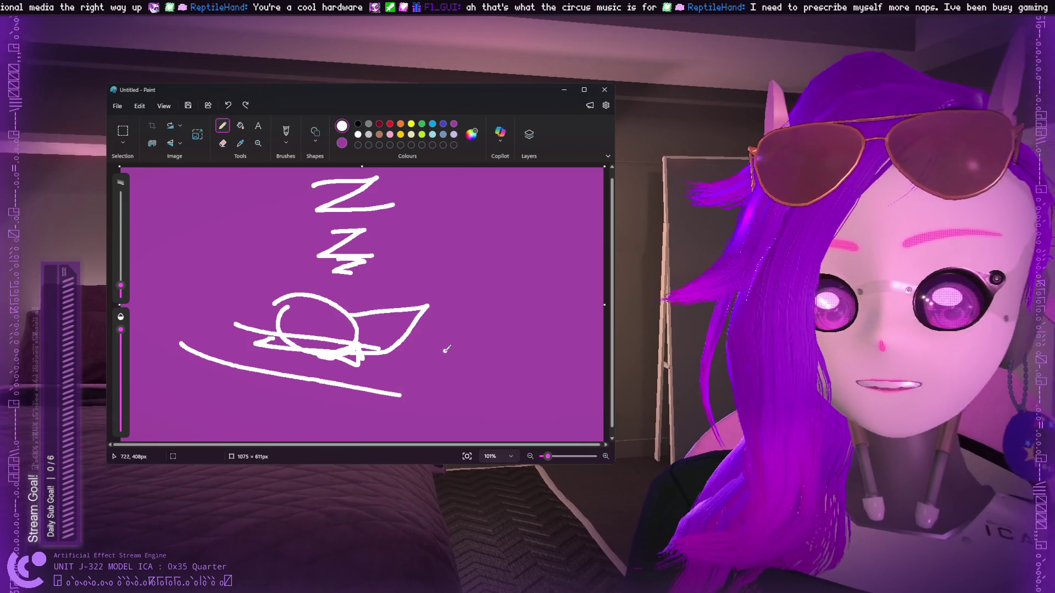
{"action": "key", "text": "ctrl+z"}
{"action": "key", "text": "ctrl+z"}
{"action": "key", "text": "ctrl+z"}
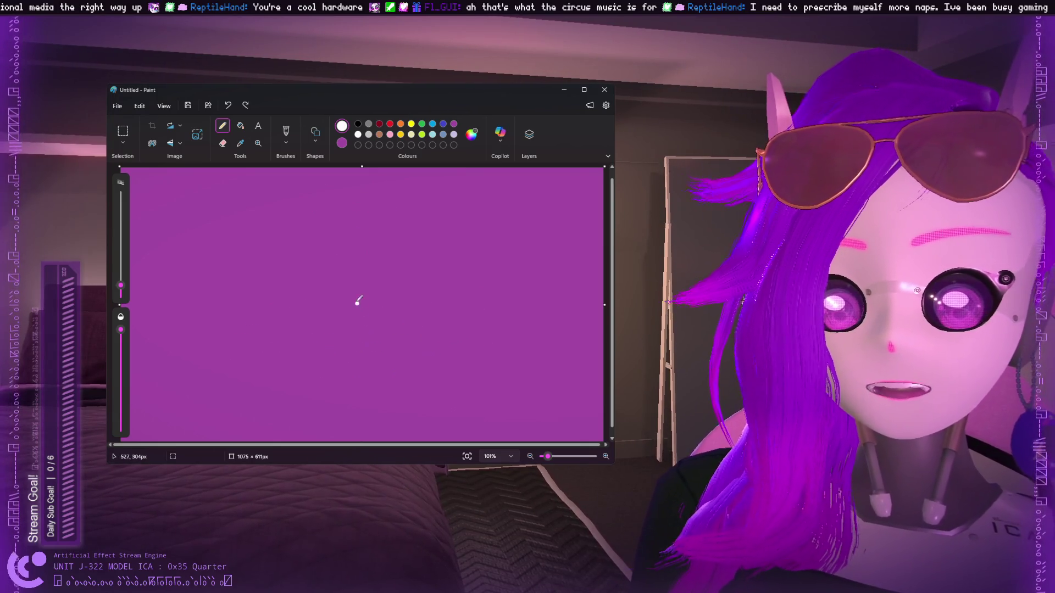
{"action": "mouse_move", "coordinate": [278, 225]}
{"action": "left_mouse_down"}
{"action": "mouse_move", "coordinate": [290, 280]}
{"action": "mouse_move", "coordinate": [275, 224]}
{"action": "left_mouse_up"}
{"action": "left_click_drag", "start_coordinate": [270, 291], "coordinate": [310, 280]}
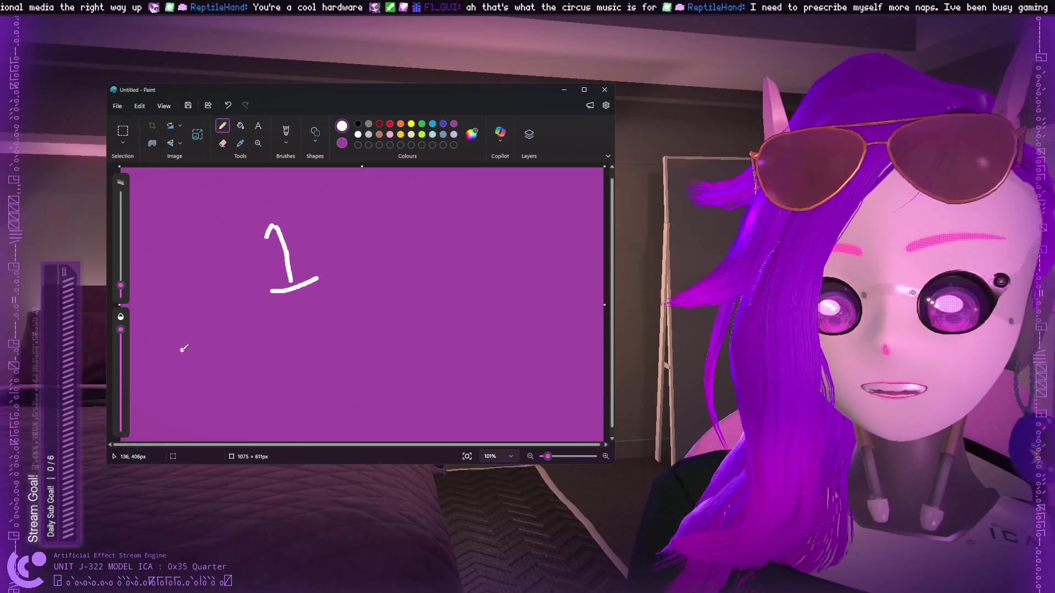
{"action": "left_click_drag", "start_coordinate": [183, 349], "coordinate": [503, 345]}
{"action": "key", "text": "ctrl+z"}
{"action": "left_click_drag", "start_coordinate": [273, 306], "coordinate": [259, 423]}
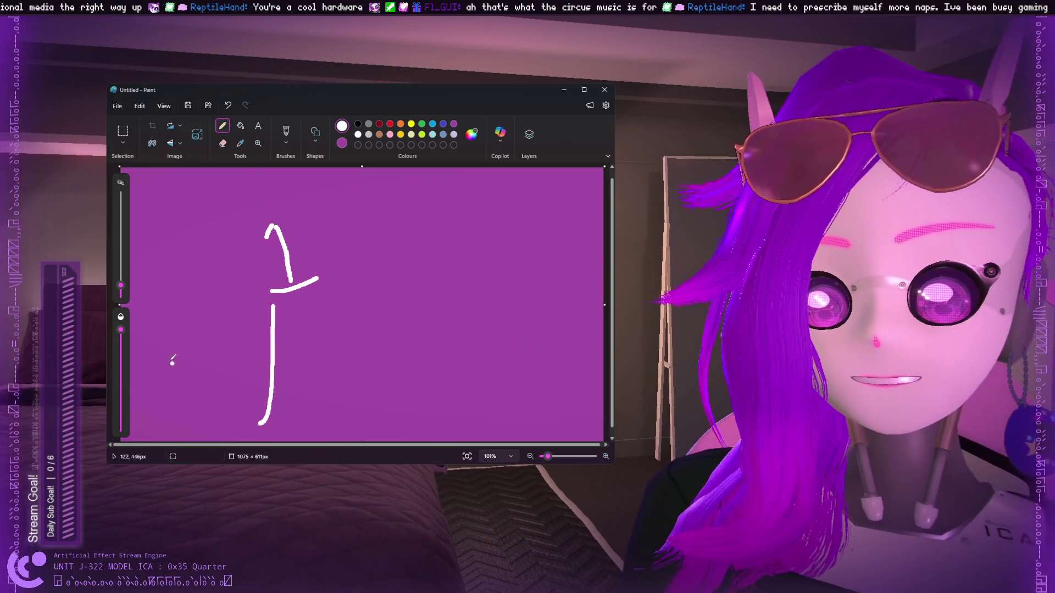
{"action": "left_click_drag", "start_coordinate": [159, 333], "coordinate": [383, 306]}
{"action": "left_click_drag", "start_coordinate": [317, 316], "coordinate": [297, 405]}
{"action": "left_click_drag", "start_coordinate": [330, 313], "coordinate": [356, 406]}
{"action": "left_click_drag", "start_coordinate": [318, 371], "coordinate": [369, 372]}
{"action": "left_click_drag", "start_coordinate": [391, 312], "coordinate": [388, 401]}
{"action": "left_click_drag", "start_coordinate": [386, 330], "coordinate": [469, 318]}
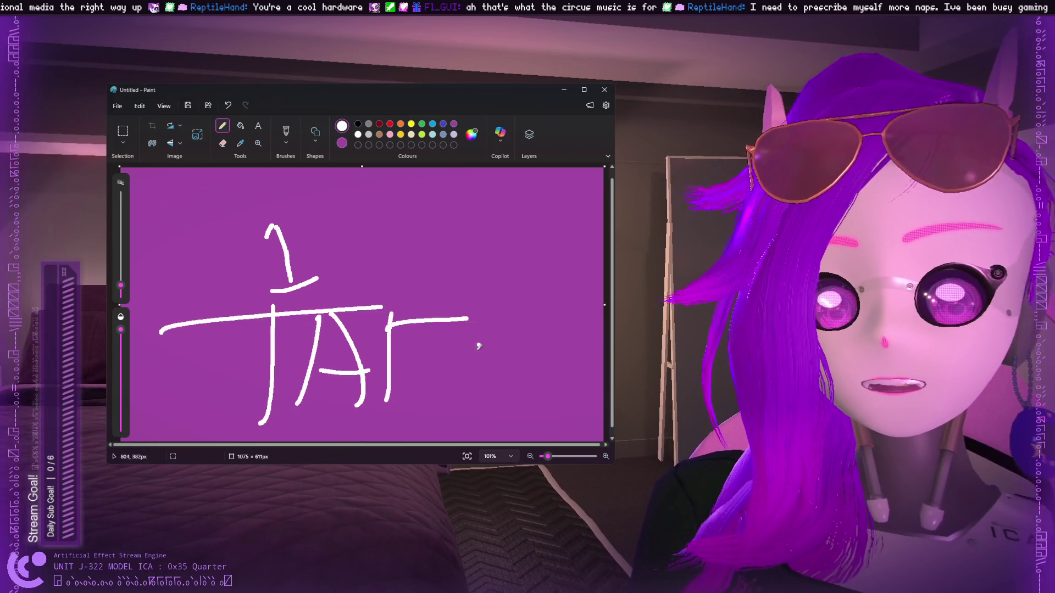
{"action": "left_click_drag", "start_coordinate": [365, 344], "coordinate": [424, 340]}
{"action": "left_click_drag", "start_coordinate": [451, 302], "coordinate": [538, 378]}
{"action": "left_click_drag", "start_coordinate": [453, 363], "coordinate": [530, 331]}
{"action": "left_click_drag", "start_coordinate": [432, 314], "coordinate": [538, 286]}
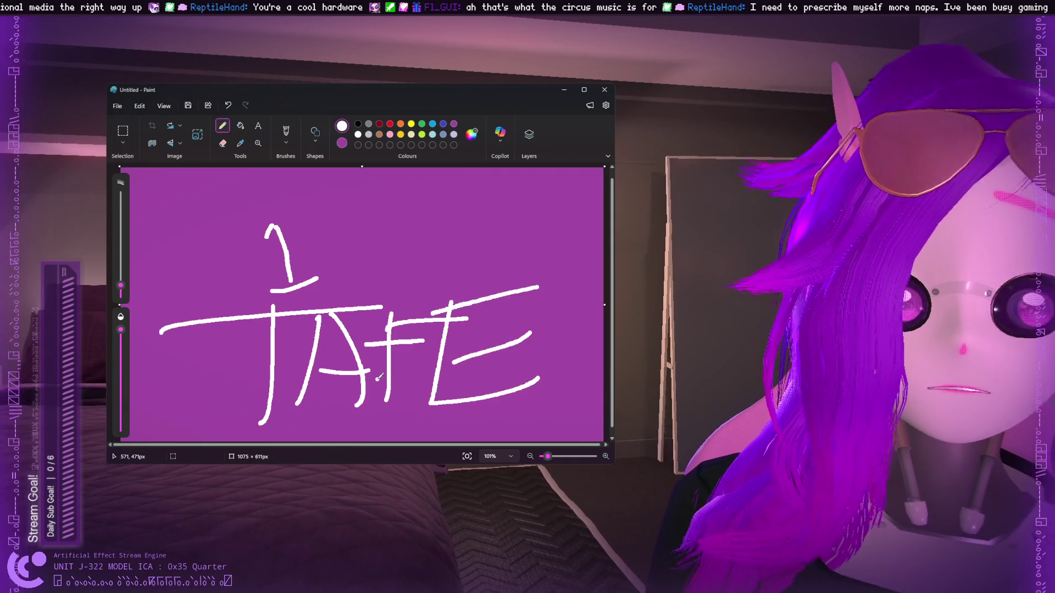
{"action": "key", "text": "ctrl+z"}
{"action": "key", "text": "ctrl+z"}
{"action": "key", "text": "ctrl+z"}
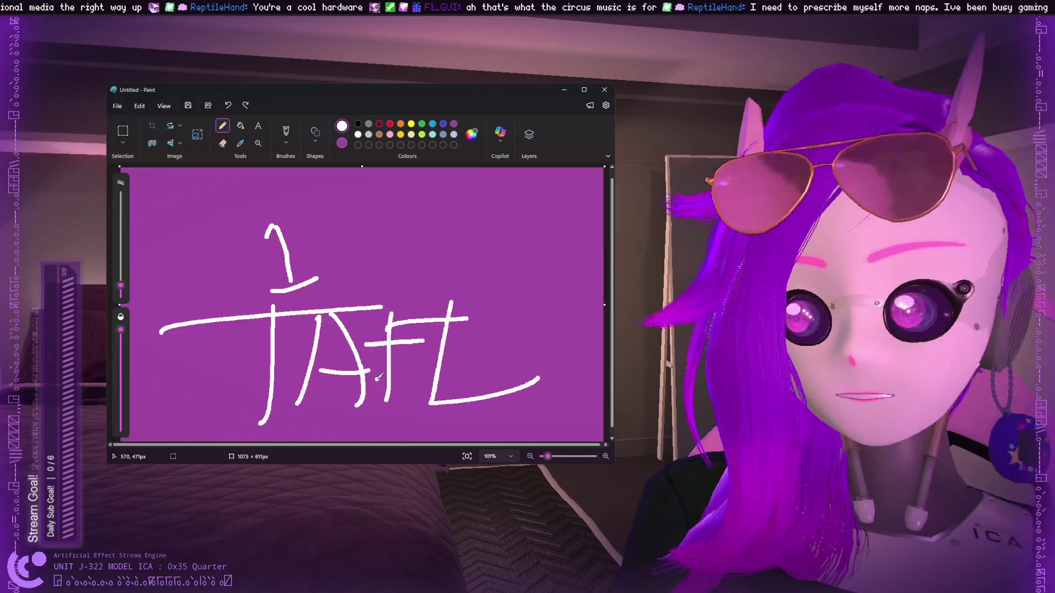
{"action": "key", "text": "ctrl+z"}
{"action": "key", "text": "ctrl+z"}
{"action": "key", "text": "ctrl+z"}
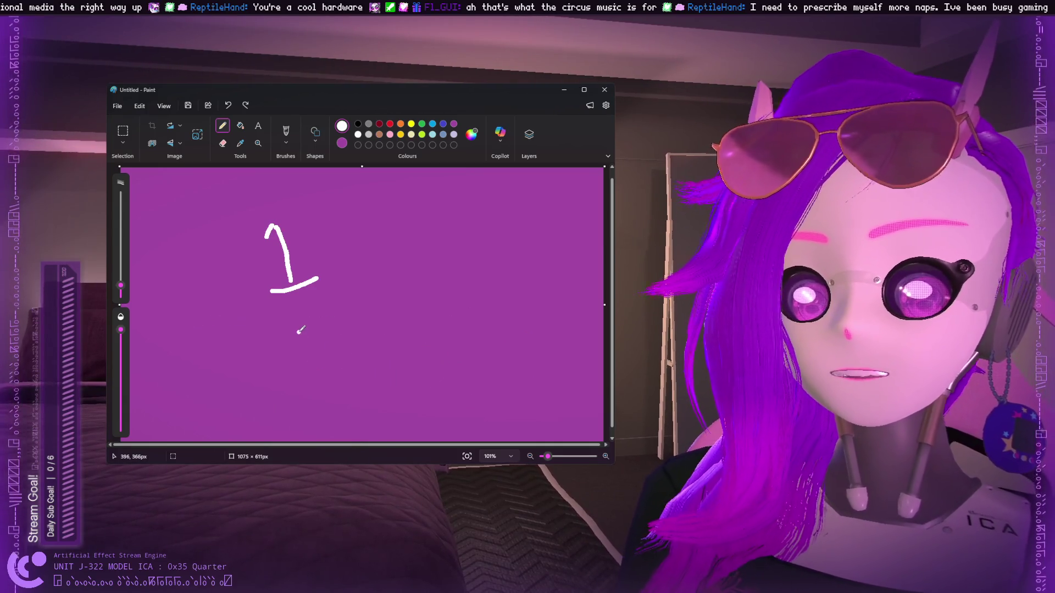
{"action": "key", "text": "ctrl+z"}
{"action": "left_click_drag", "start_coordinate": [227, 224], "coordinate": [211, 263]}
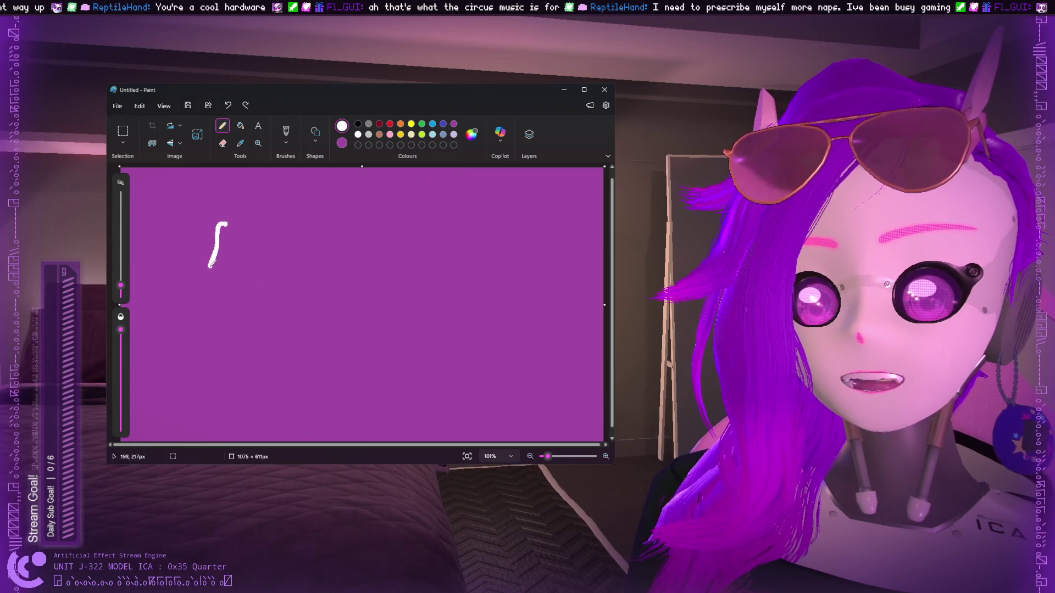
{"action": "key", "text": "ctrl+z"}
{"action": "left_click_drag", "start_coordinate": [227, 224], "coordinate": [228, 278]}
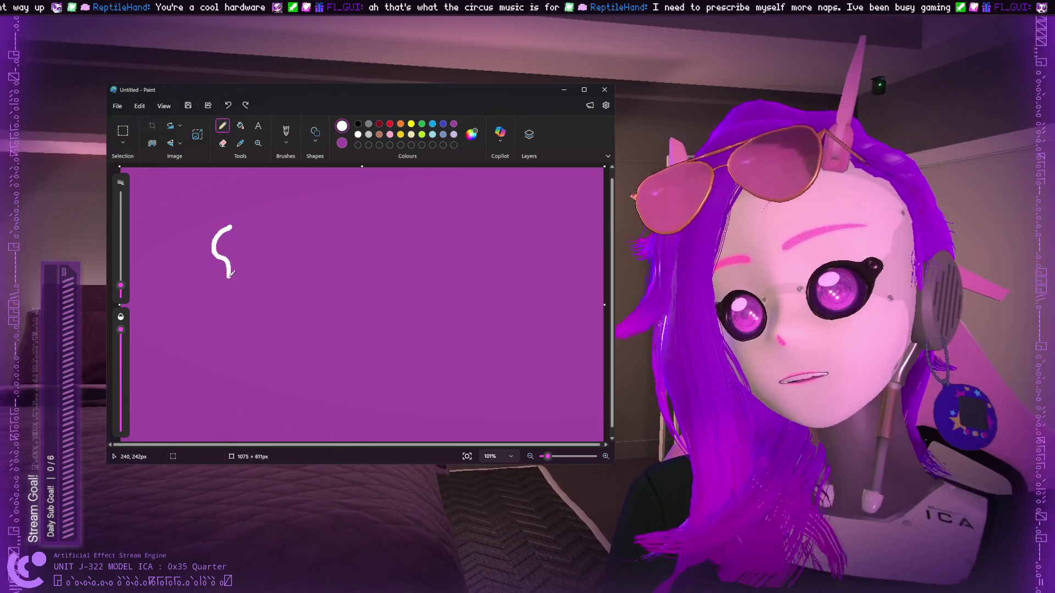
{"action": "key", "text": "ctrl+z"}
{"action": "mouse_move", "coordinate": [222, 227]}
{"action": "left_mouse_down"}
{"action": "mouse_move", "coordinate": [208, 241]}
{"action": "mouse_move", "coordinate": [206, 281]}
{"action": "mouse_move", "coordinate": [226, 284]}
{"action": "left_mouse_up"}
{"action": "mouse_move", "coordinate": [262, 225]}
{"action": "left_mouse_down"}
{"action": "mouse_move", "coordinate": [261, 290]}
{"action": "mouse_move", "coordinate": [300, 256]}
{"action": "mouse_move", "coordinate": [316, 257]}
{"action": "left_mouse_up"}
{"action": "mouse_move", "coordinate": [333, 220]}
{"action": "left_mouse_down"}
{"action": "mouse_move", "coordinate": [327, 277]}
{"action": "mouse_move", "coordinate": [409, 259]}
{"action": "left_mouse_up"}
{"action": "left_click", "coordinate": [356, 240]}
{"action": "mouse_move", "coordinate": [418, 256]}
{"action": "left_mouse_down"}
{"action": "mouse_move", "coordinate": [420, 274]}
{"action": "mouse_move", "coordinate": [461, 276]}
{"action": "left_mouse_up"}
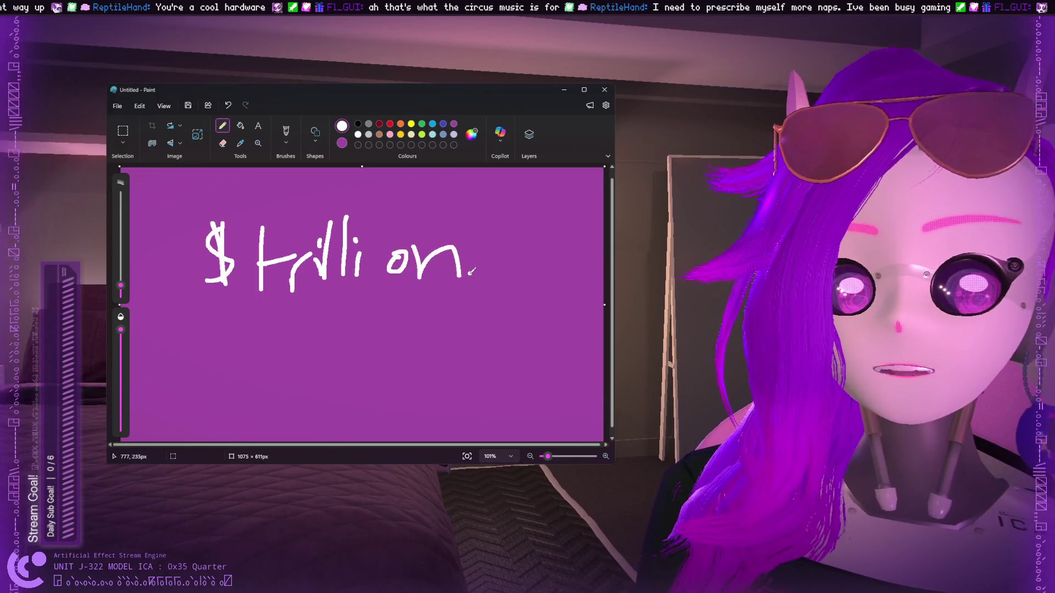
{"action": "left_click_drag", "start_coordinate": [235, 312], "coordinate": [435, 298]}
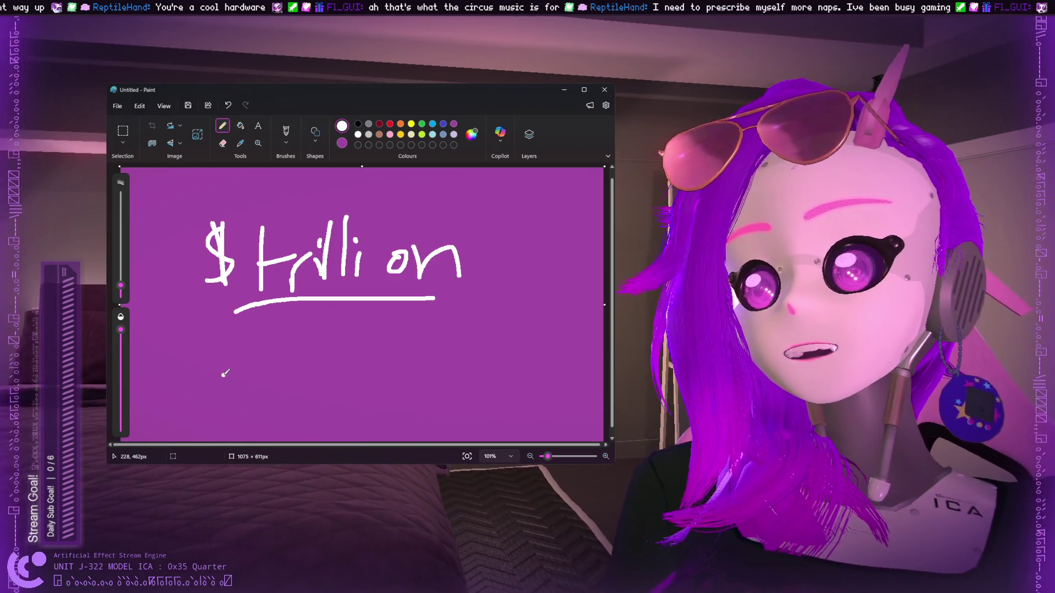
{"action": "mouse_move", "coordinate": [230, 375]}
{"action": "left_mouse_down"}
{"action": "mouse_move", "coordinate": [219, 440]}
{"action": "mouse_move", "coordinate": [320, 371]}
{"action": "mouse_move", "coordinate": [356, 398]}
{"action": "mouse_move", "coordinate": [371, 439]}
{"action": "left_mouse_up"}
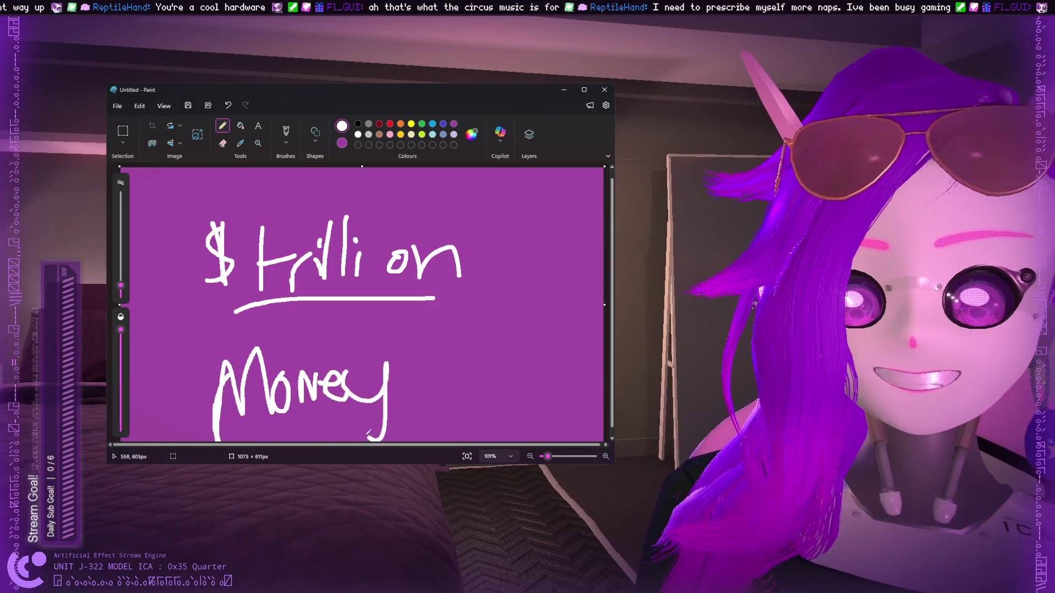
{"action": "key", "text": "ctrl+z"}
{"action": "key", "text": "ctrl+z"}
{"action": "key", "text": "ctrl+z"}
{"action": "key", "text": "ctrl+z"}
{"action": "key", "text": "ctrl+z"}
{"action": "key", "text": "ctrl+z"}
{"action": "key", "text": "ctrl+z"}
{"action": "key", "text": "ctrl+z"}
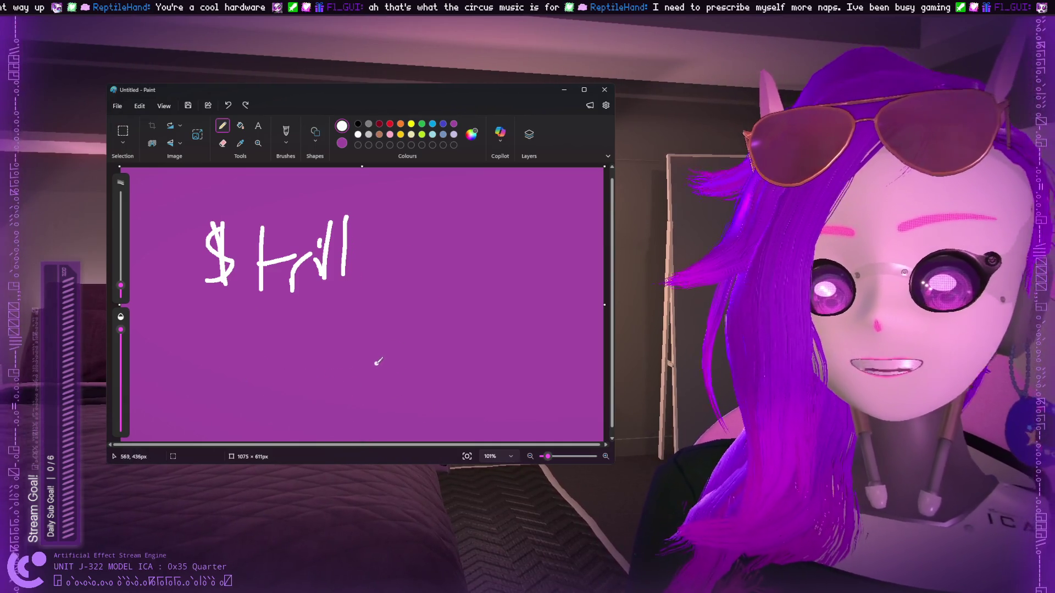
{"action": "key", "text": "ctrl+z"}
{"action": "key", "text": "ctrl+z"}
{"action": "key", "text": "ctrl+z"}
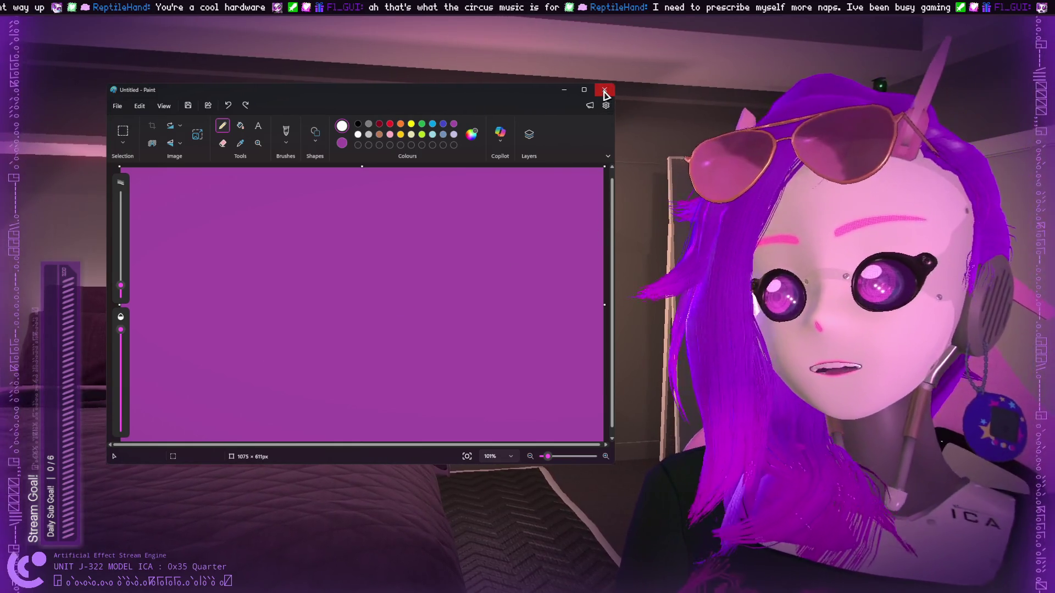
Hand-letter two words in white across the upper left of the canvas.
{"action": "left_click", "coordinate": [295, 251]}
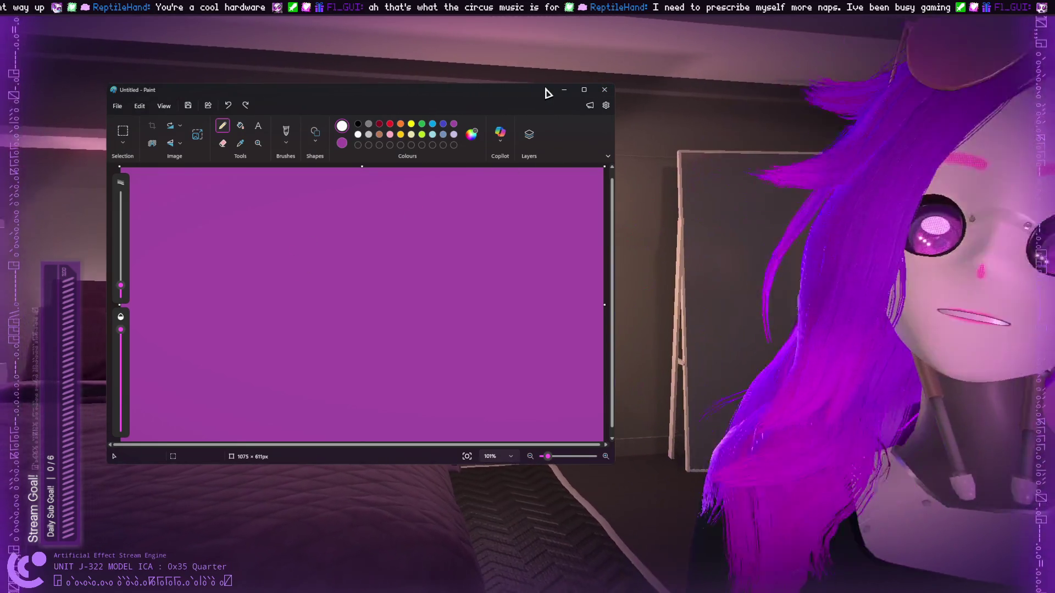
{"action": "mouse_move", "coordinate": [172, 255]}
{"action": "left_mouse_down"}
{"action": "mouse_move", "coordinate": [192, 287]}
{"action": "mouse_move", "coordinate": [211, 244]}
{"action": "mouse_move", "coordinate": [224, 295]}
{"action": "left_mouse_up"}
{"action": "left_click_drag", "start_coordinate": [200, 281], "coordinate": [245, 281]}
{"action": "mouse_move", "coordinate": [269, 248]}
{"action": "left_mouse_down"}
{"action": "mouse_move", "coordinate": [277, 278]}
{"action": "mouse_move", "coordinate": [303, 241]}
{"action": "left_mouse_up"}
{"action": "left_click_drag", "start_coordinate": [299, 241], "coordinate": [317, 263]}
{"action": "left_click_drag", "start_coordinate": [329, 239], "coordinate": [309, 291]}
{"action": "left_click_drag", "start_coordinate": [362, 241], "coordinate": [361, 290]}
{"action": "left_click_drag", "start_coordinate": [345, 246], "coordinate": [393, 240]}
{"action": "mouse_move", "coordinate": [407, 250]}
{"action": "left_mouse_down"}
{"action": "mouse_move", "coordinate": [391, 279]}
{"action": "mouse_move", "coordinate": [409, 251]}
{"action": "left_mouse_up"}
{"action": "mouse_move", "coordinate": [420, 242]}
{"action": "left_mouse_down"}
{"action": "mouse_move", "coordinate": [422, 282]}
{"action": "mouse_move", "coordinate": [443, 282]}
{"action": "mouse_move", "coordinate": [448, 242]}
{"action": "left_mouse_up"}
Switch to indigo blue, try a blue arc below the lettering, then undo it.
{"action": "left_click", "coordinate": [433, 134]}
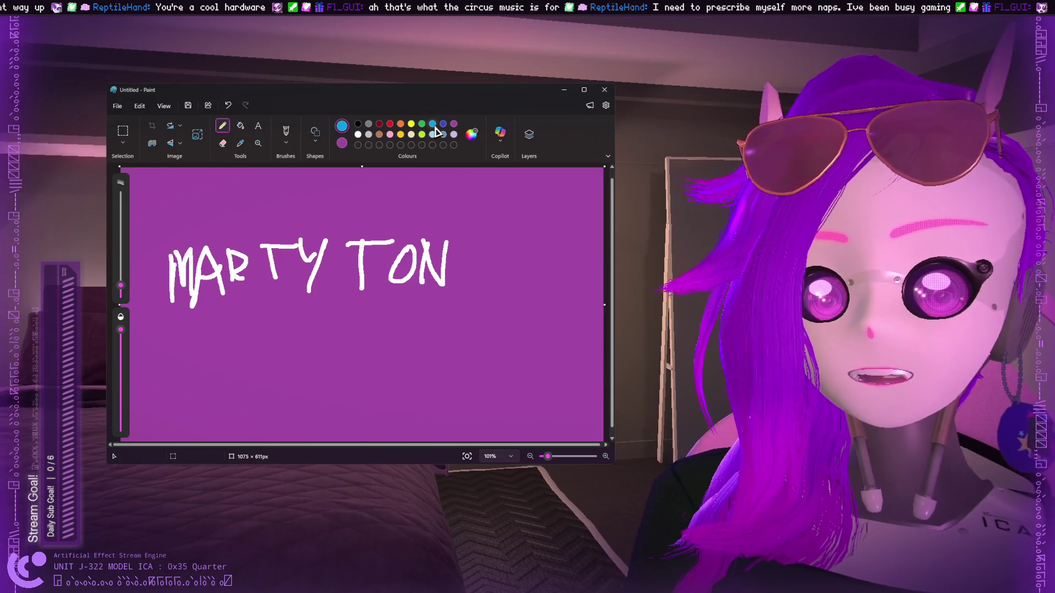
{"action": "left_click", "coordinate": [443, 124]}
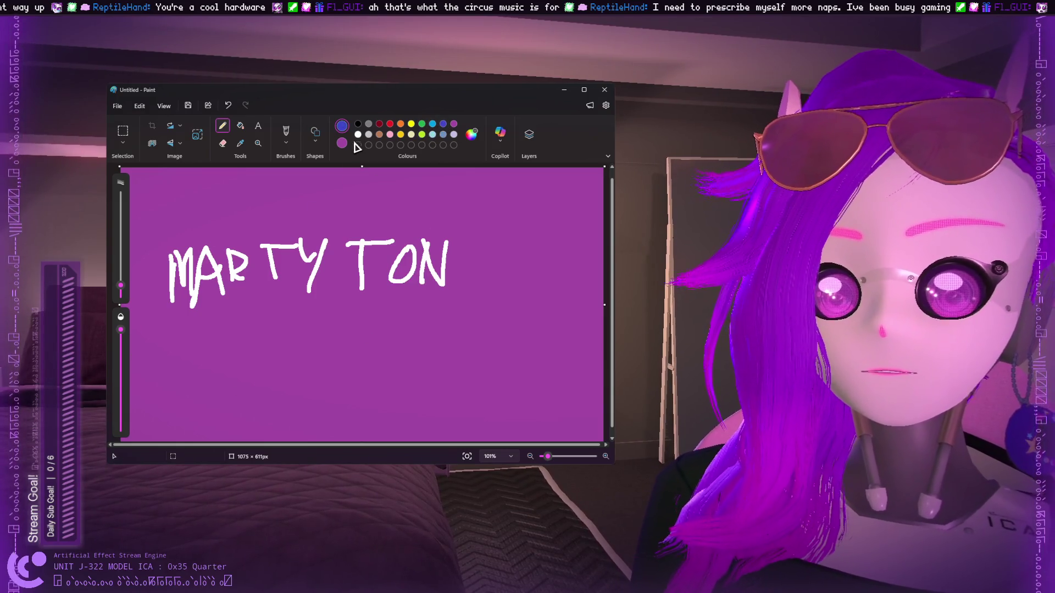
{"action": "mouse_move", "coordinate": [286, 419]}
{"action": "left_mouse_down"}
{"action": "mouse_move", "coordinate": [294, 374]}
{"action": "mouse_move", "coordinate": [354, 320]}
{"action": "mouse_move", "coordinate": [376, 387]}
{"action": "left_mouse_up"}
{"action": "key", "text": "ctrl+z"}
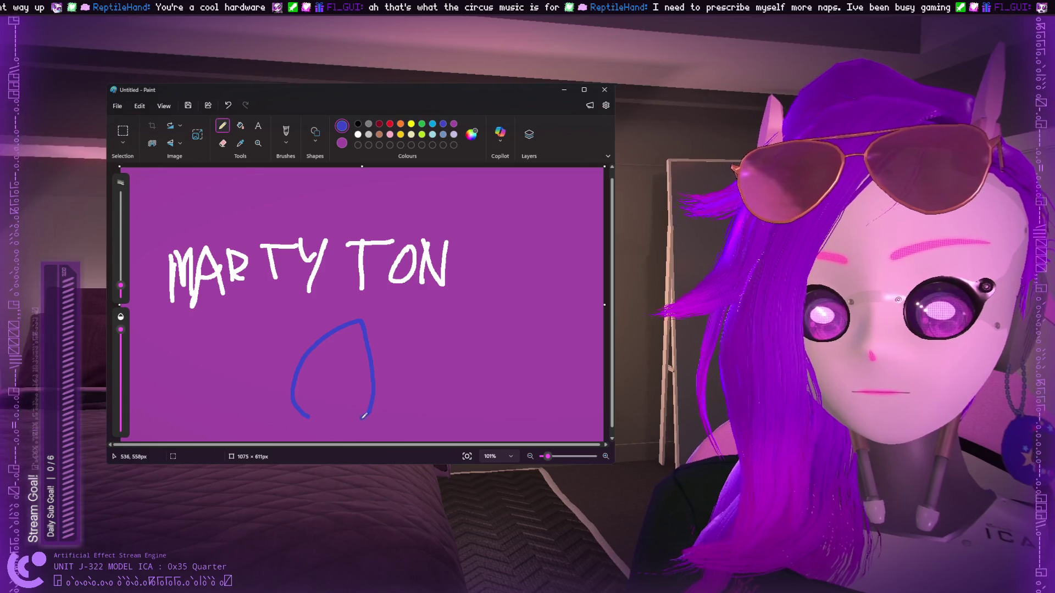
{"action": "left_click", "coordinate": [357, 134]}
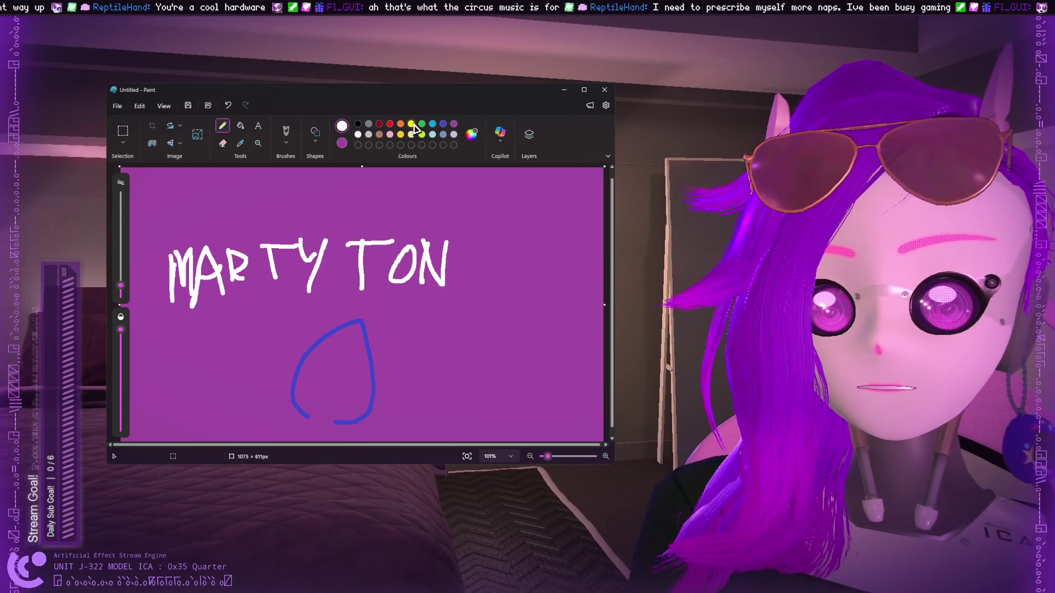
{"action": "left_click", "coordinate": [442, 125]}
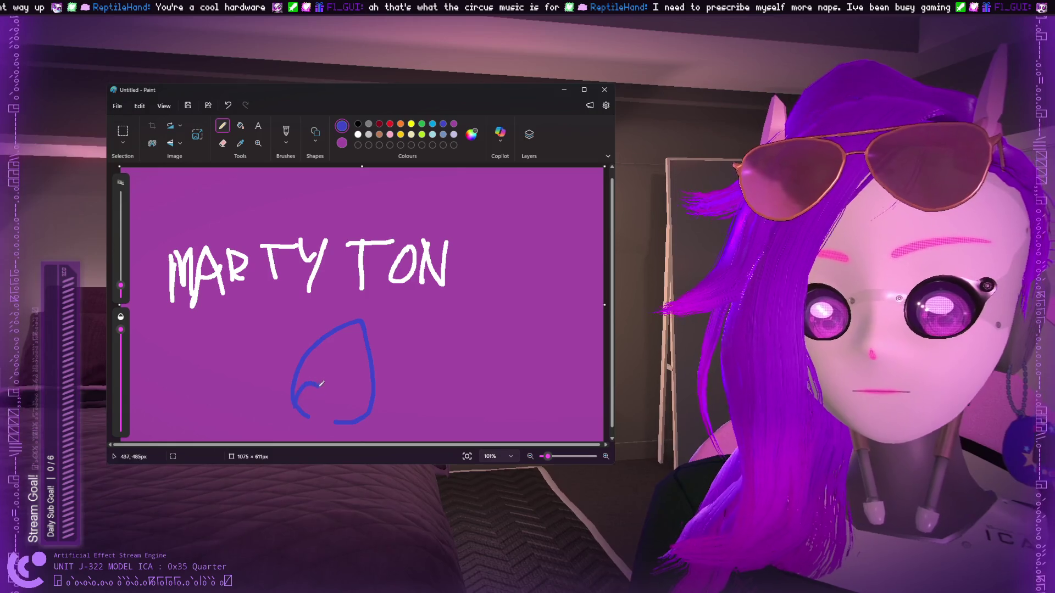
{"action": "scroll", "coordinate": [391, 356], "scroll_direction": "down", "scroll_amount": 1}
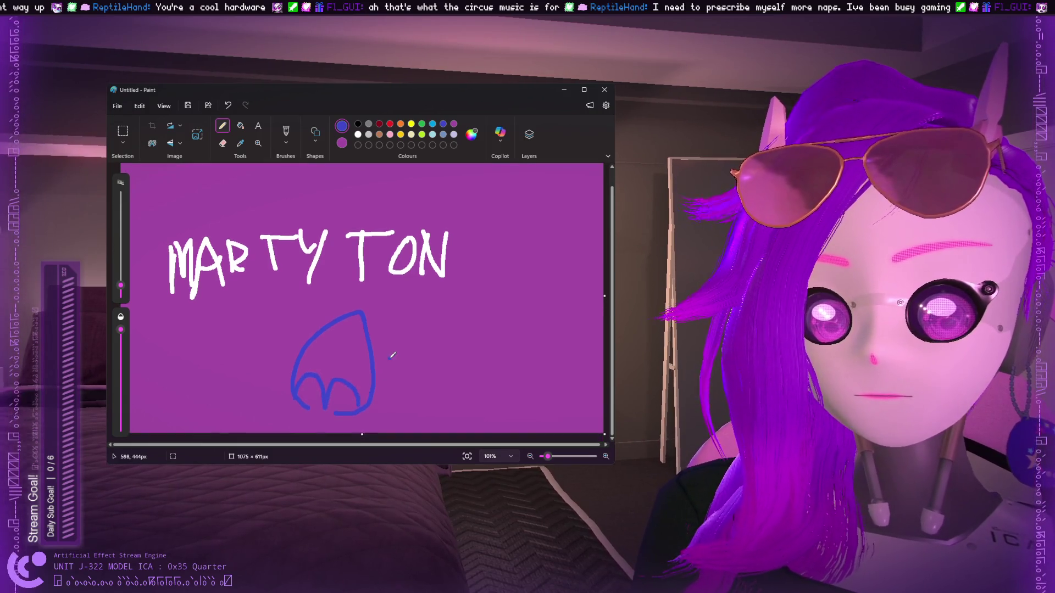
Draw a white zigzag under the blue blob, then pick purple and open Edit colours.
{"action": "left_click", "coordinate": [358, 134]}
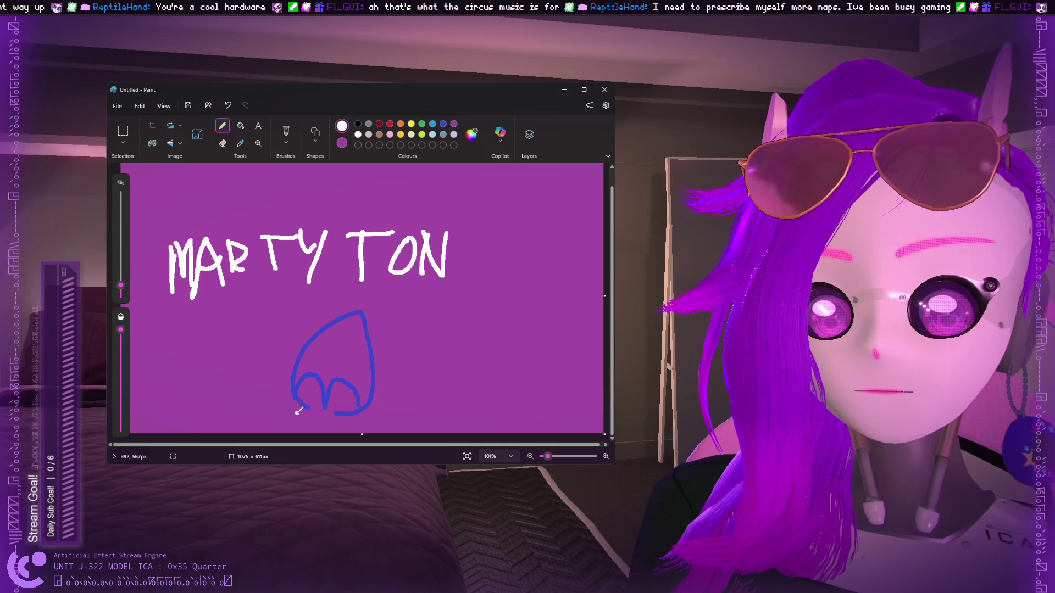
{"action": "left_click_drag", "start_coordinate": [334, 426], "coordinate": [359, 410]}
{"action": "left_click", "coordinate": [433, 124]}
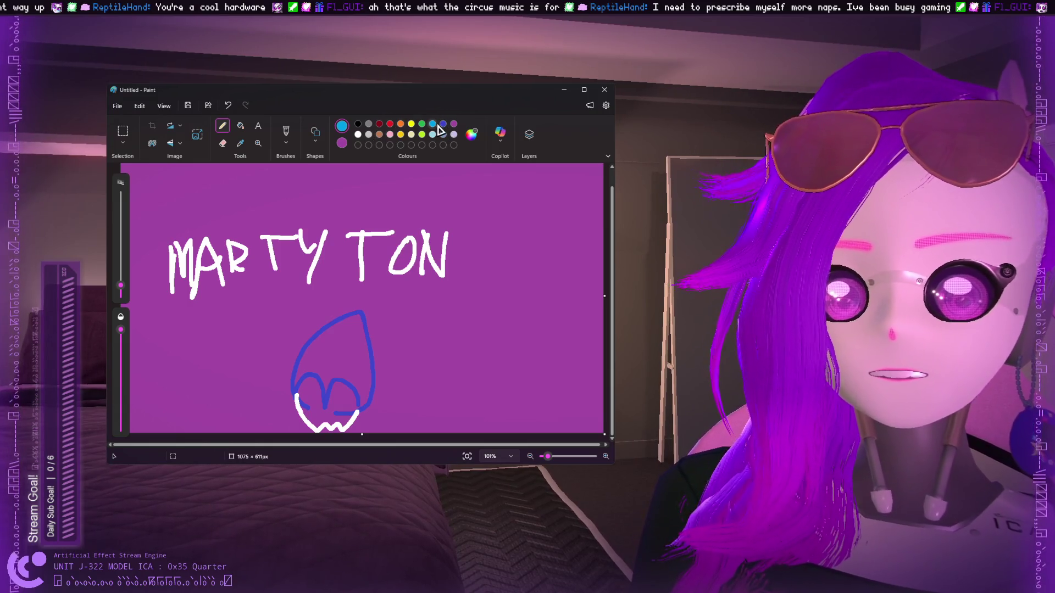
{"action": "left_click", "coordinate": [454, 125]}
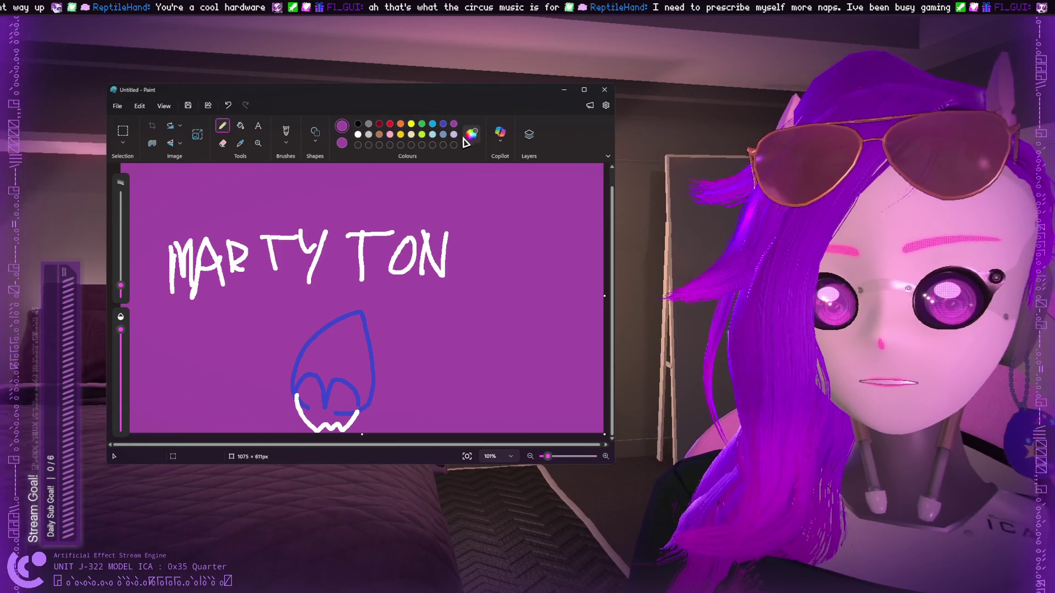
{"action": "left_click", "coordinate": [471, 134]}
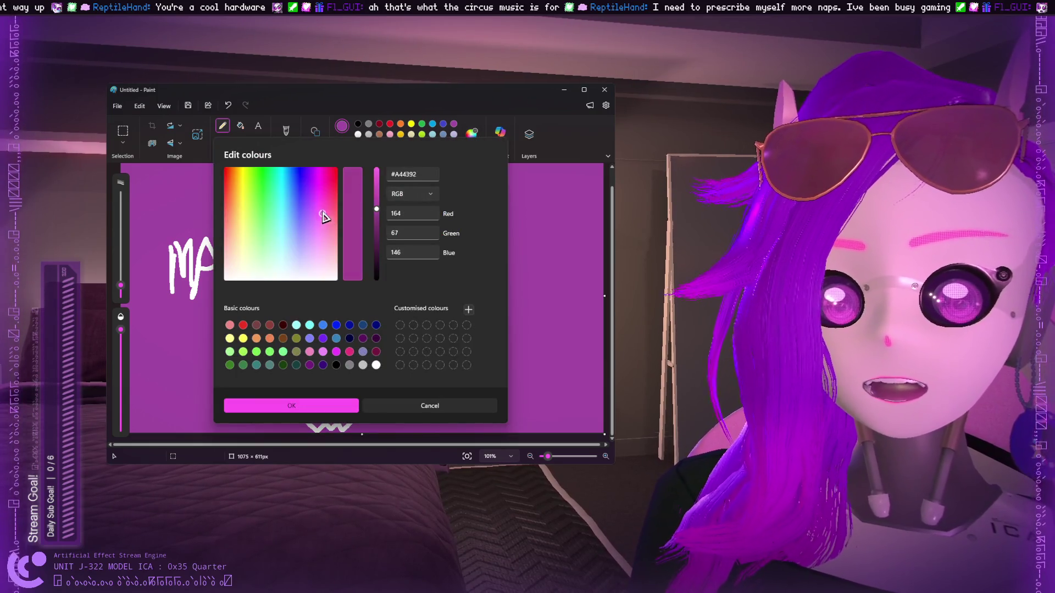
Create and save a custom purple colour #D814ED in Edit colours.
{"action": "left_click_drag", "start_coordinate": [323, 217], "coordinate": [318, 181]}
{"action": "left_click_drag", "start_coordinate": [377, 210], "coordinate": [376, 178]}
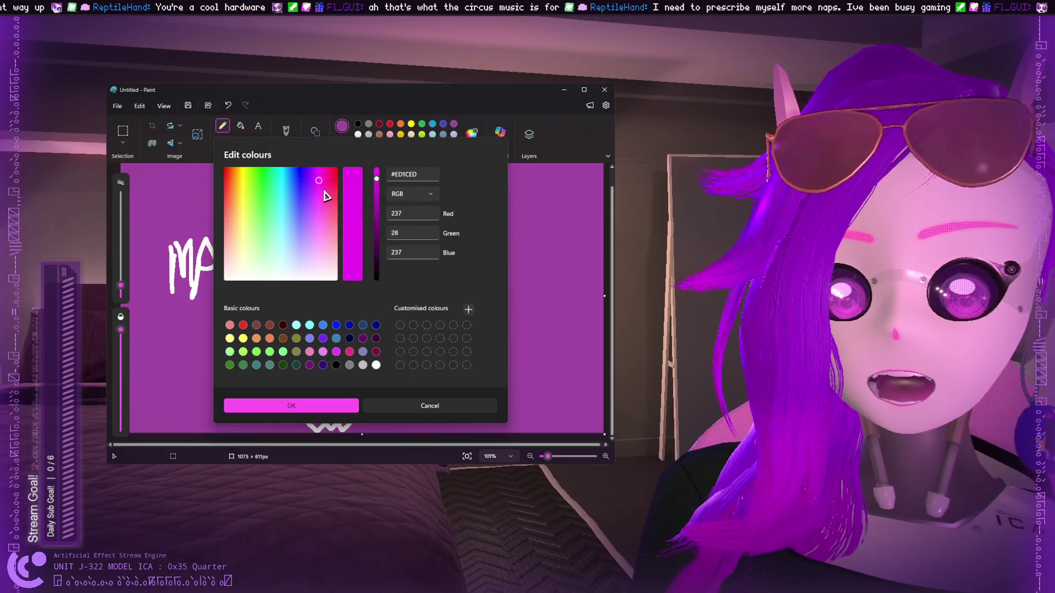
{"action": "left_click", "coordinate": [340, 407]}
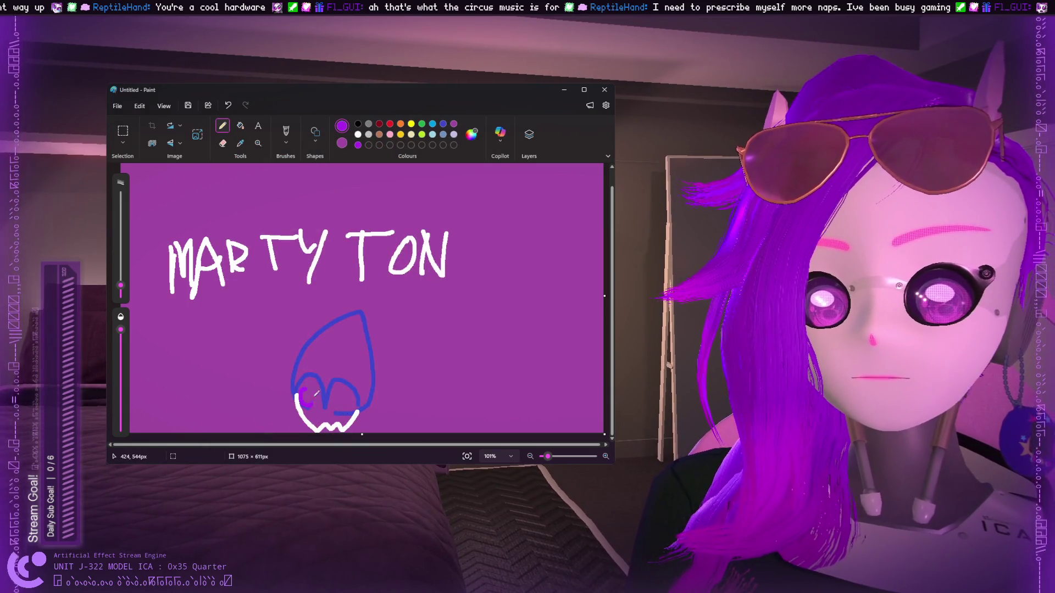
{"action": "key", "text": "ctrl+z"}
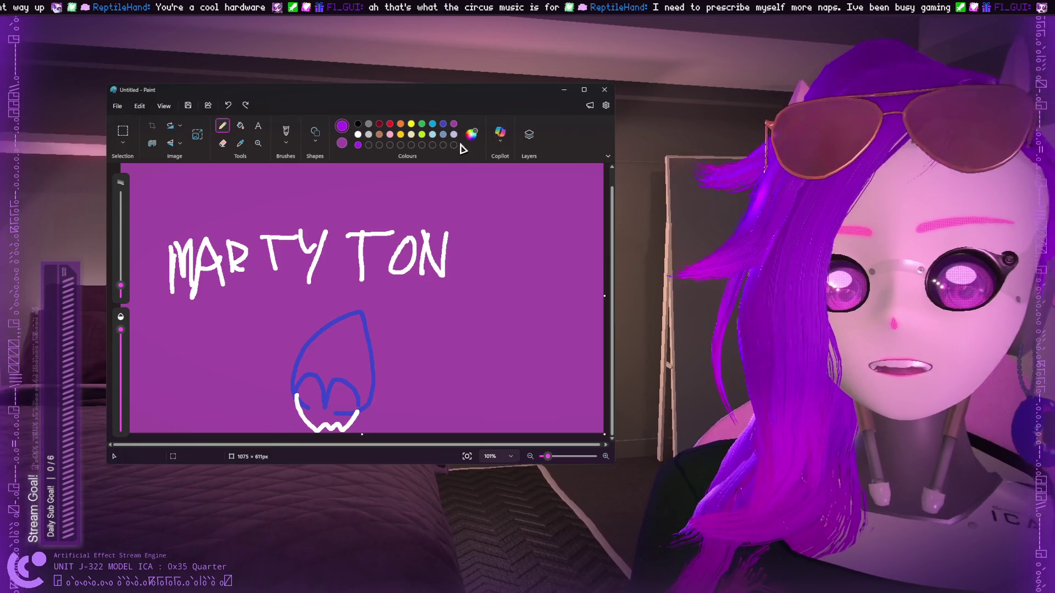
{"action": "left_click", "coordinate": [471, 134]}
{"action": "left_click", "coordinate": [316, 180]}
{"action": "left_click", "coordinate": [317, 176]}
{"action": "left_click", "coordinate": [341, 406]}
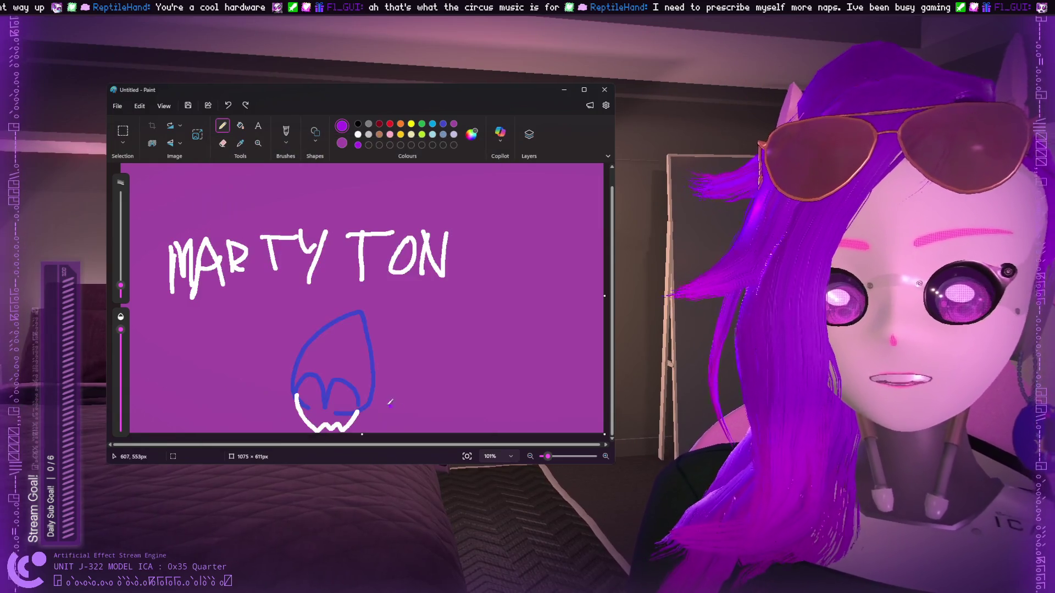
Flood-fill the blob's two lower lobes with white.
{"action": "left_click", "coordinate": [240, 125]}
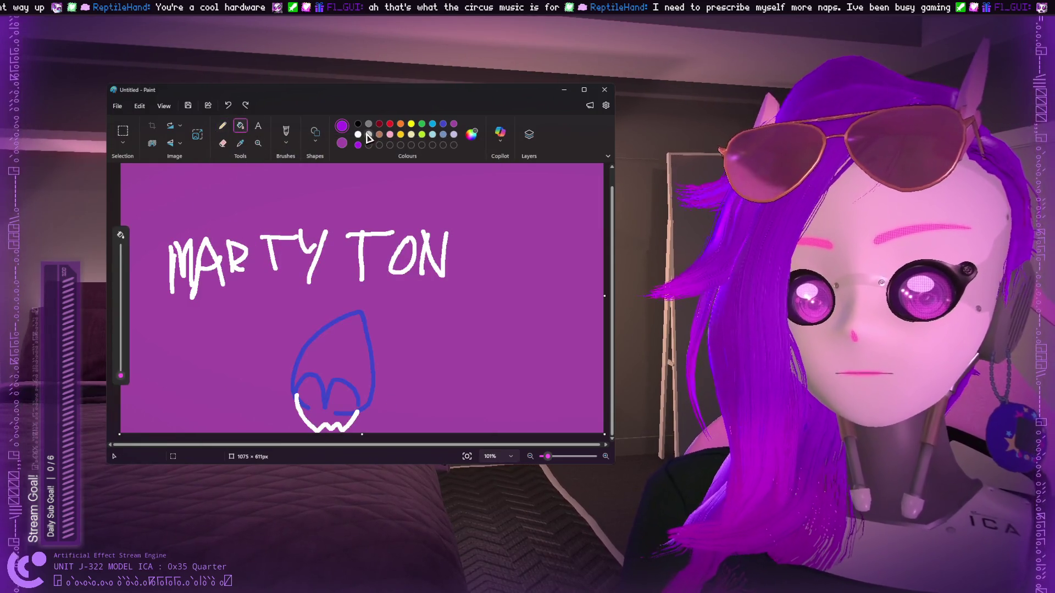
{"action": "left_click", "coordinate": [358, 134]}
{"action": "left_click", "coordinate": [322, 412]}
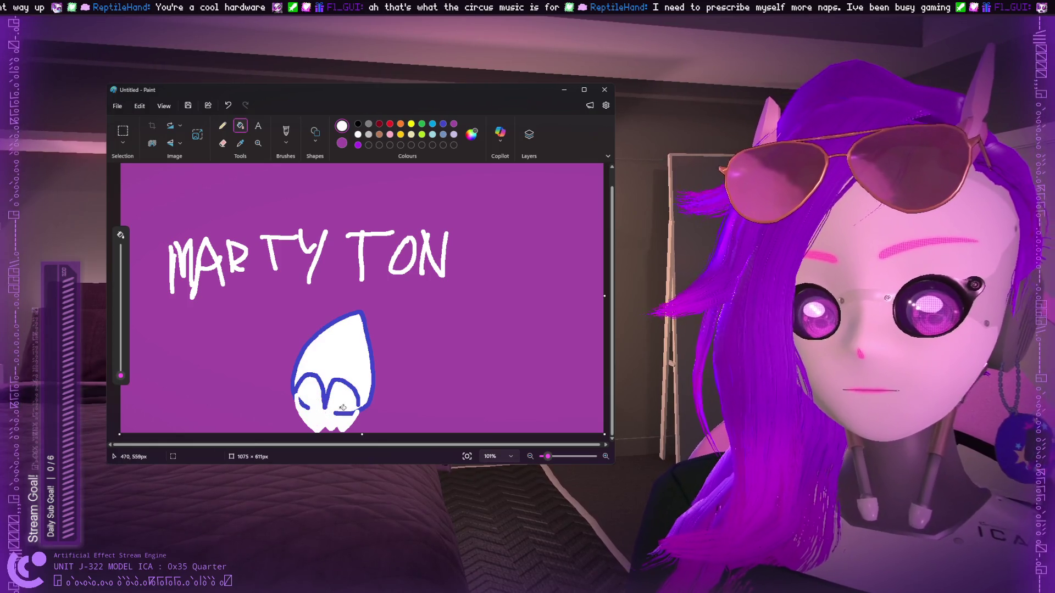
{"action": "key", "text": "ctrl+z"}
{"action": "left_click", "coordinate": [222, 125]}
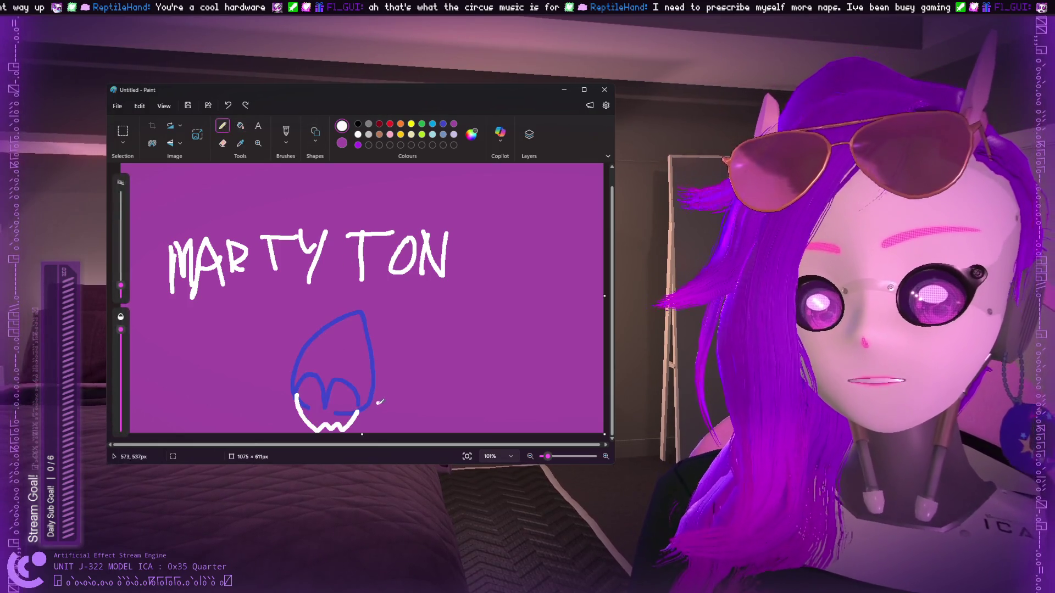
{"action": "left_click", "coordinate": [241, 126]}
{"action": "left_click", "coordinate": [344, 396]}
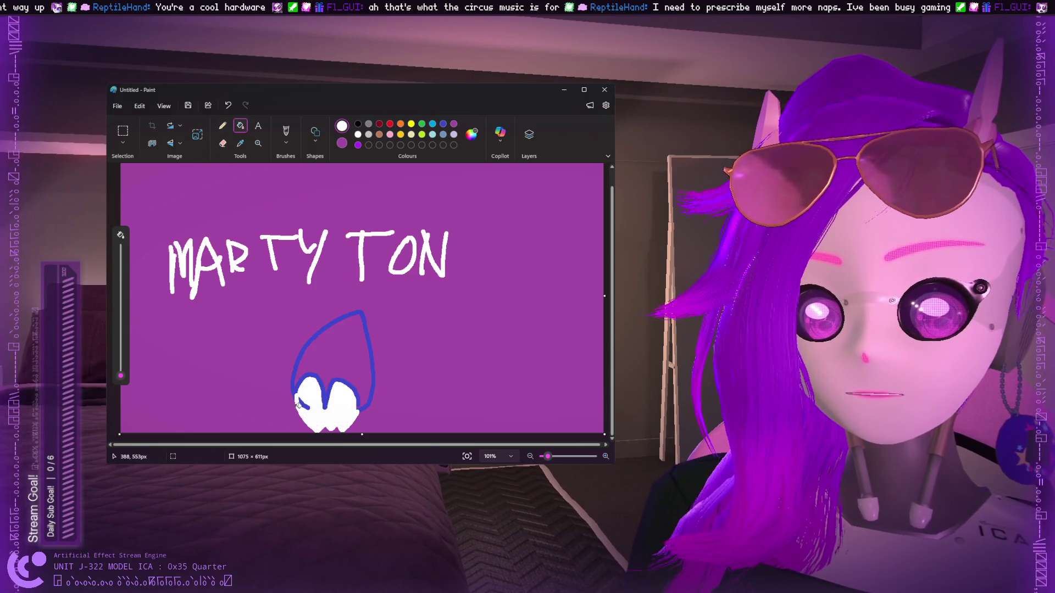
Fill the blob's upper interior with blue, then return to the pencil in purple.
{"action": "left_click", "coordinate": [443, 123]}
{"action": "left_click", "coordinate": [349, 358]}
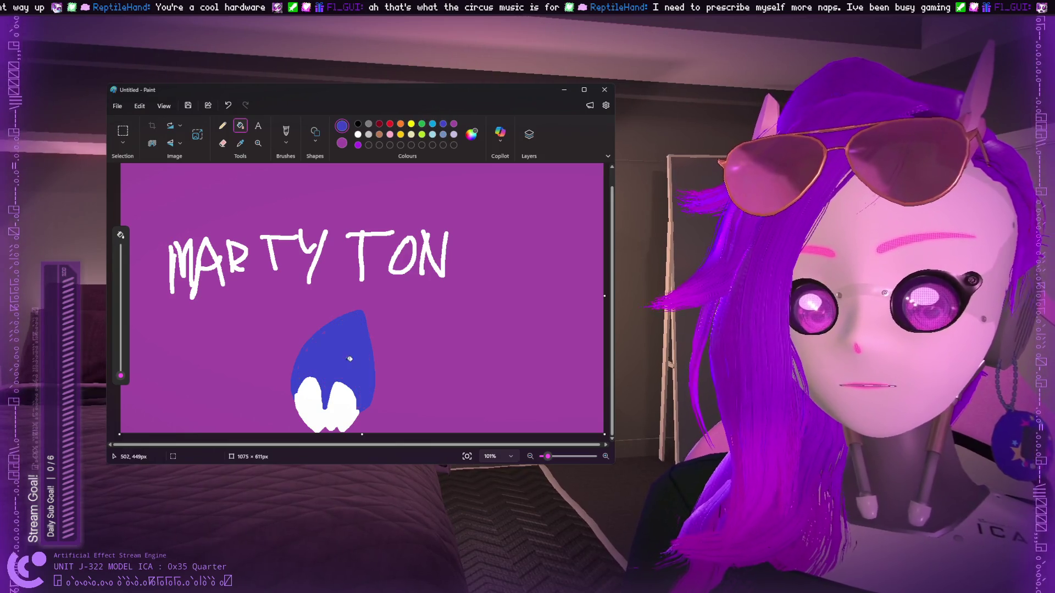
{"action": "left_click", "coordinate": [222, 126]}
{"action": "left_click", "coordinate": [453, 125]}
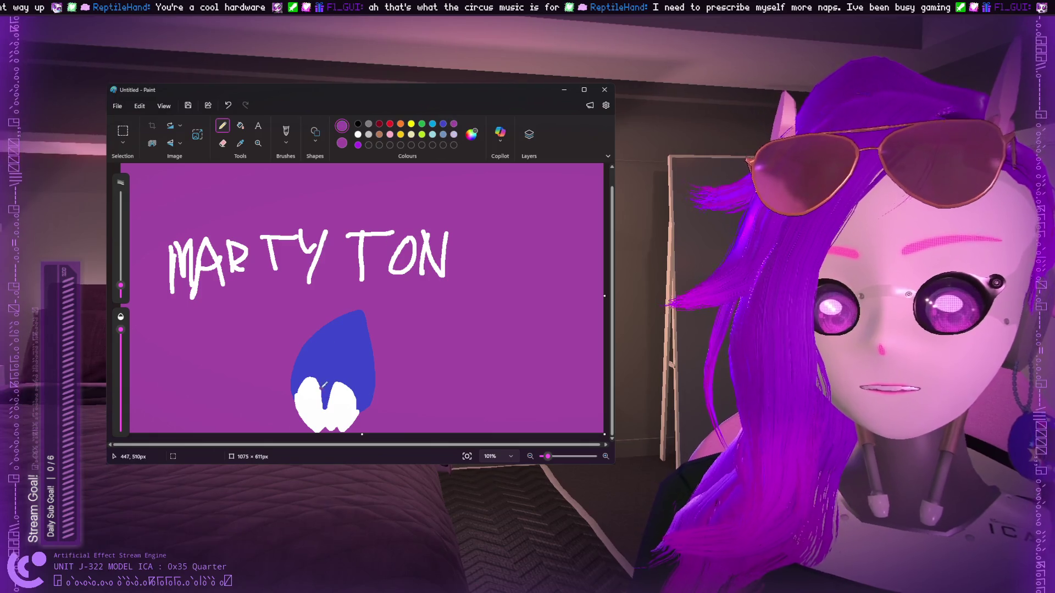
Undo a stray purple eye stroke, then draw two blue horns rising from the head.
{"action": "mouse_move", "coordinate": [306, 387]}
{"action": "left_mouse_down"}
{"action": "mouse_move", "coordinate": [314, 413]}
{"action": "mouse_move", "coordinate": [303, 393]}
{"action": "mouse_move", "coordinate": [320, 408]}
{"action": "mouse_move", "coordinate": [314, 390]}
{"action": "left_mouse_up"}
{"action": "key", "text": "ctrl+z"}
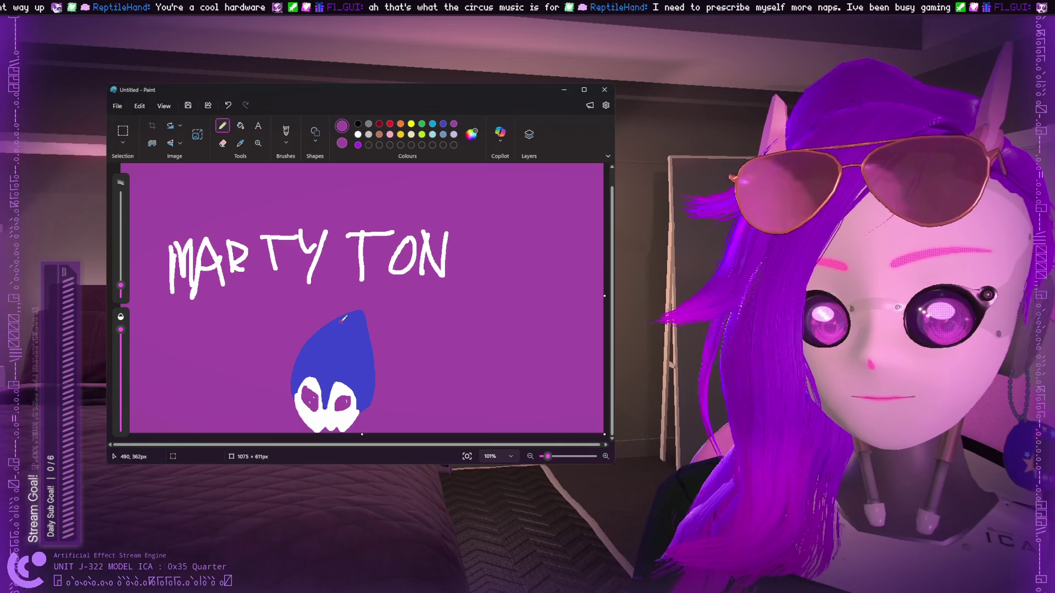
{"action": "left_click", "coordinate": [443, 124]}
{"action": "mouse_move", "coordinate": [372, 389]}
{"action": "left_mouse_down"}
{"action": "mouse_move", "coordinate": [385, 393]}
{"action": "mouse_move", "coordinate": [403, 321]}
{"action": "left_mouse_up"}
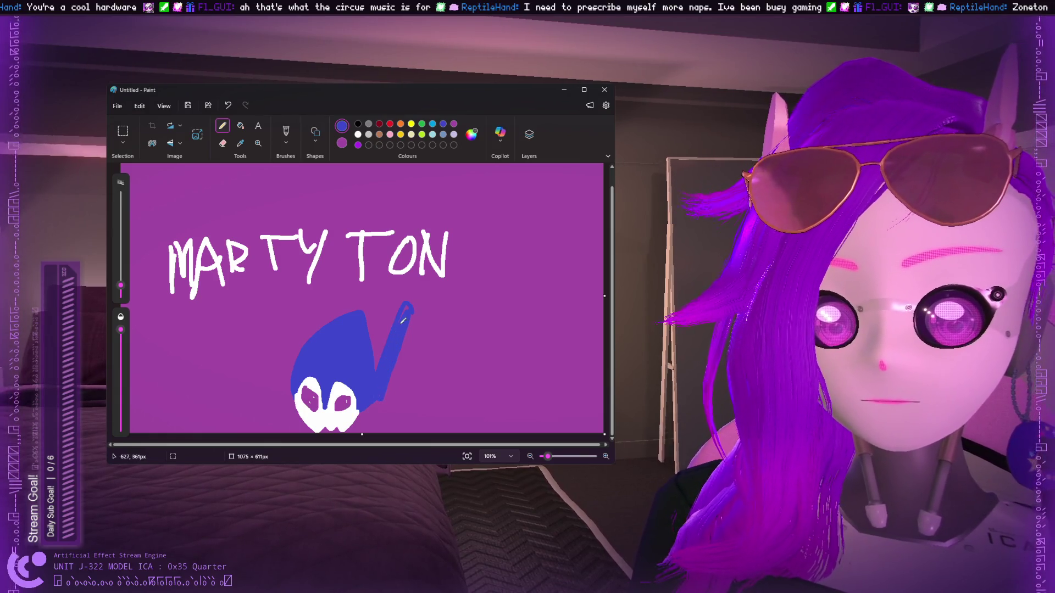
{"action": "mouse_move", "coordinate": [289, 360]}
{"action": "left_mouse_down"}
{"action": "mouse_move", "coordinate": [324, 276]}
{"action": "mouse_move", "coordinate": [321, 285]}
{"action": "left_mouse_up"}
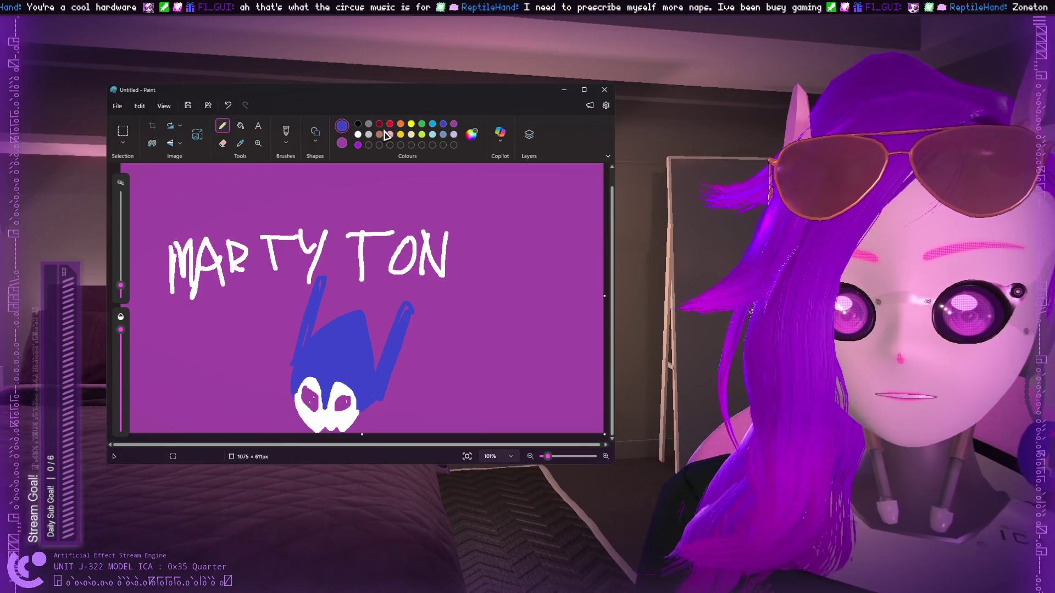
Add a white loop beside the eyes, outline the head's left edge white, and edge the loop blue.
{"action": "left_click", "coordinate": [358, 134]}
{"action": "mouse_move", "coordinate": [376, 386]}
{"action": "left_mouse_down"}
{"action": "mouse_move", "coordinate": [367, 422]}
{"action": "mouse_move", "coordinate": [380, 389]}
{"action": "left_mouse_up"}
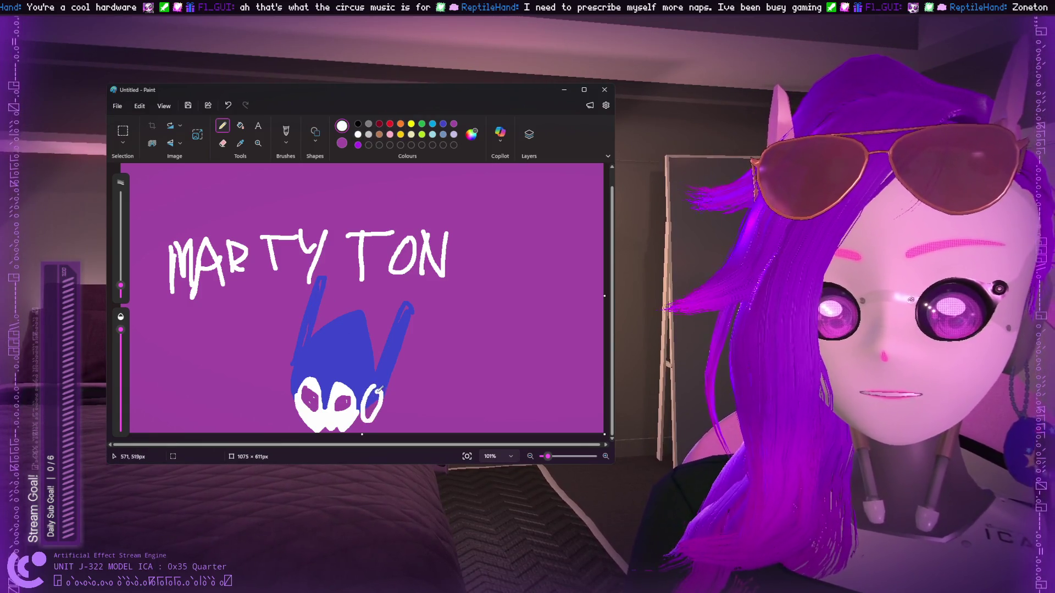
{"action": "left_click_drag", "start_coordinate": [293, 367], "coordinate": [294, 393]}
{"action": "left_click", "coordinate": [443, 123]}
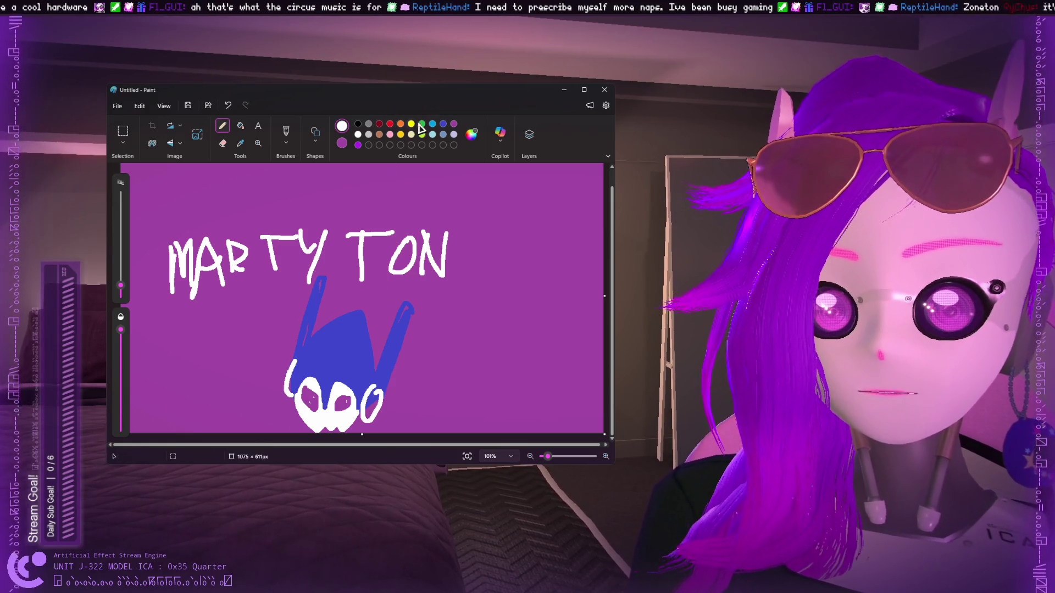
{"action": "left_click_drag", "start_coordinate": [378, 391], "coordinate": [373, 414]}
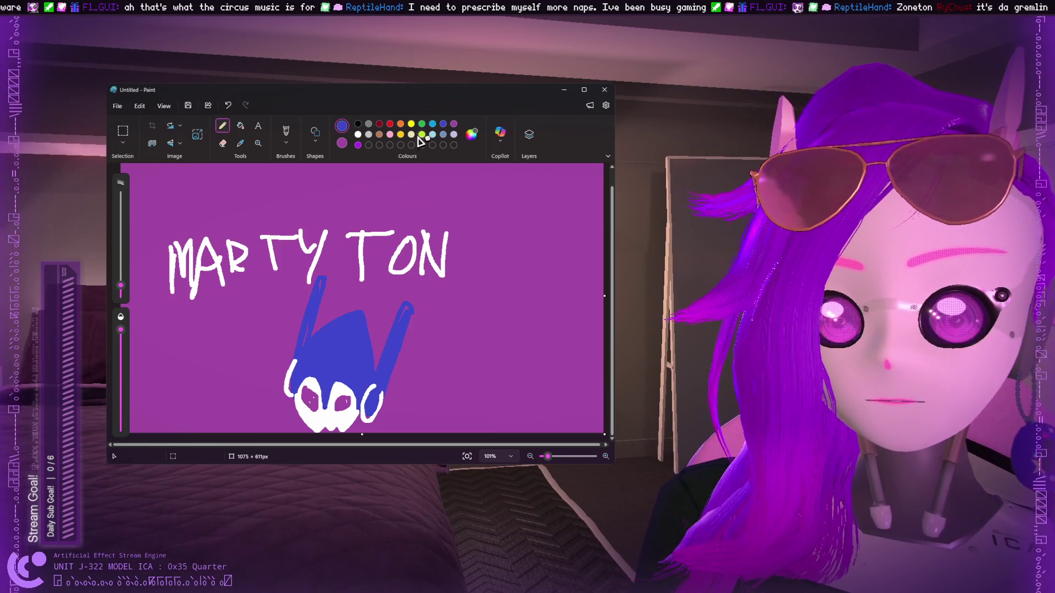
Outline the right and left horns in white.
{"action": "left_click", "coordinate": [358, 134]}
{"action": "left_click_drag", "start_coordinate": [379, 384], "coordinate": [409, 302]}
{"action": "key", "text": "ctrl+z"}
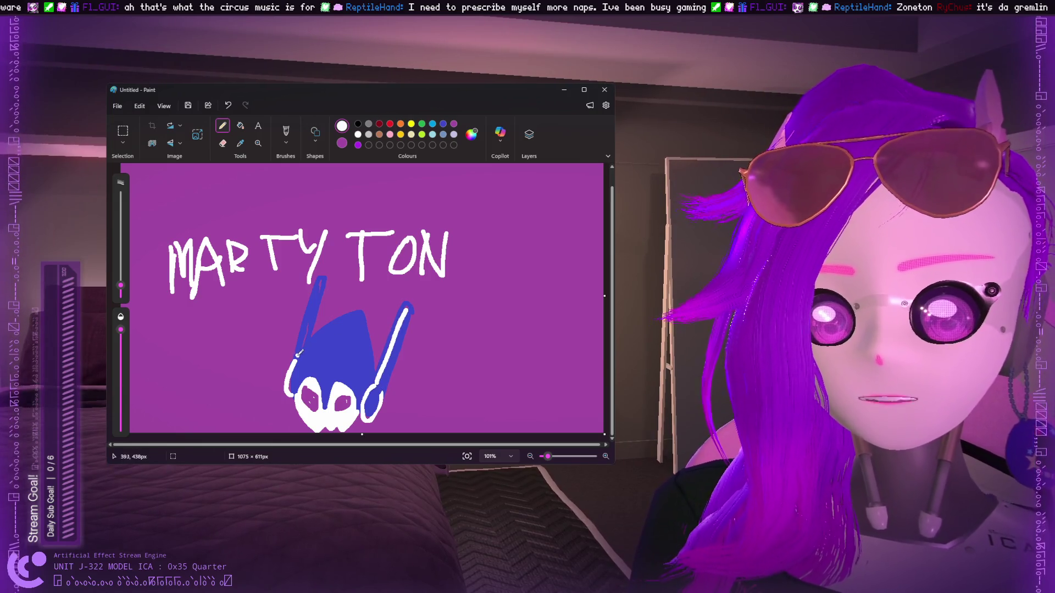
{"action": "left_click_drag", "start_coordinate": [298, 354], "coordinate": [324, 276]}
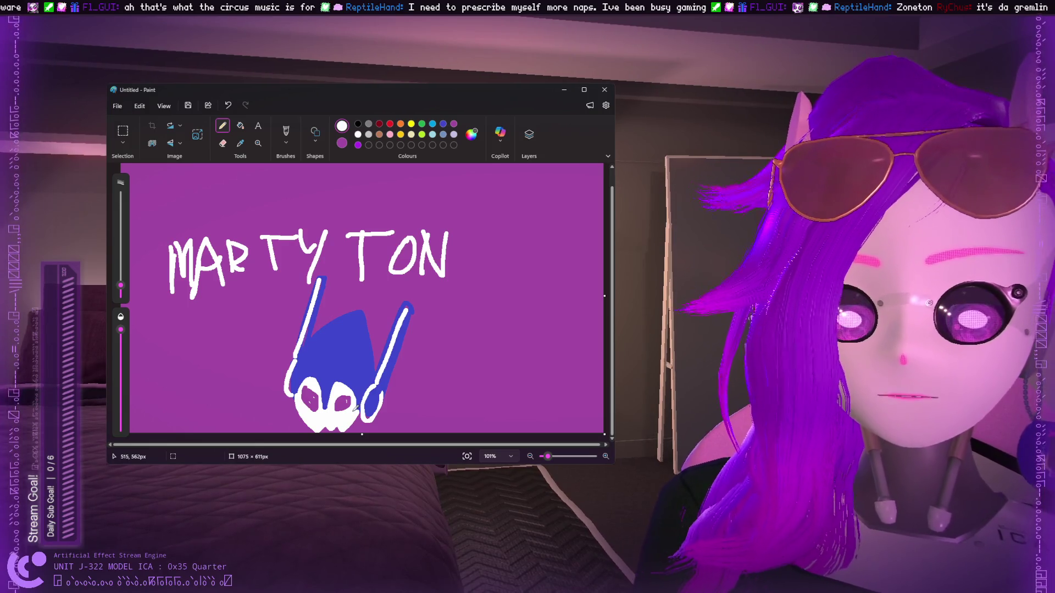
{"action": "left_click", "coordinate": [422, 123]}
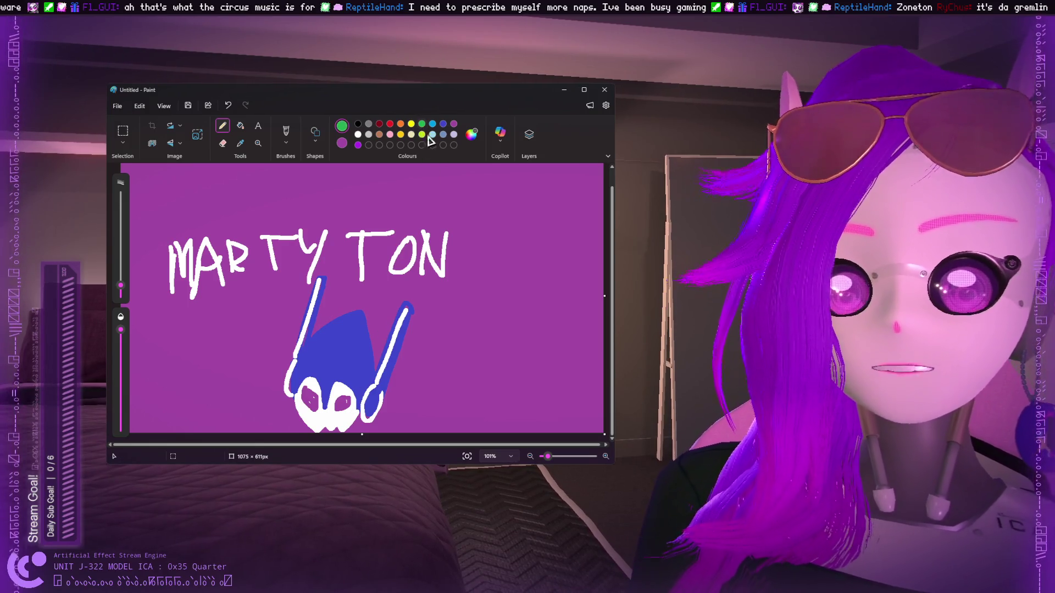
In lime, draw an arrow at the creature and hand-letter its name, then underline it.
{"action": "left_click", "coordinate": [422, 134]}
{"action": "mouse_move", "coordinate": [437, 352]}
{"action": "left_mouse_down"}
{"action": "mouse_move", "coordinate": [395, 396]}
{"action": "mouse_move", "coordinate": [450, 413]}
{"action": "left_mouse_up"}
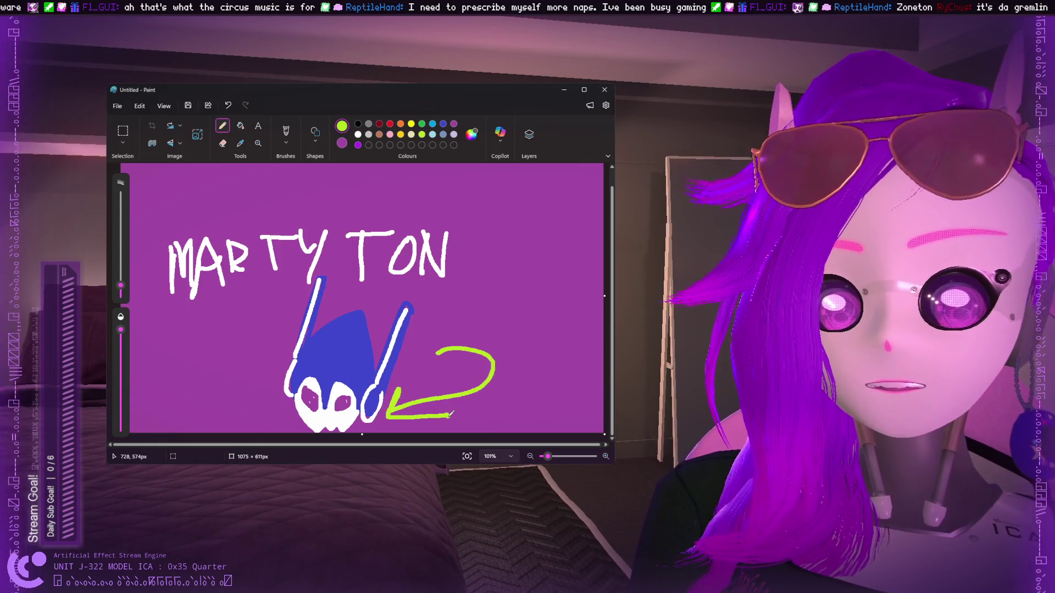
{"action": "mouse_move", "coordinate": [453, 328]}
{"action": "left_mouse_down"}
{"action": "mouse_move", "coordinate": [495, 323]}
{"action": "mouse_move", "coordinate": [498, 296]}
{"action": "mouse_move", "coordinate": [502, 314]}
{"action": "mouse_move", "coordinate": [525, 317]}
{"action": "mouse_move", "coordinate": [522, 285]}
{"action": "left_mouse_up"}
{"action": "left_click_drag", "start_coordinate": [526, 290], "coordinate": [540, 327]}
{"action": "mouse_move", "coordinate": [555, 293]}
{"action": "left_mouse_down"}
{"action": "mouse_move", "coordinate": [553, 330]}
{"action": "mouse_move", "coordinate": [569, 334]}
{"action": "left_mouse_up"}
{"action": "left_click_drag", "start_coordinate": [574, 291], "coordinate": [578, 330]}
{"action": "left_click_drag", "start_coordinate": [582, 288], "coordinate": [584, 334]}
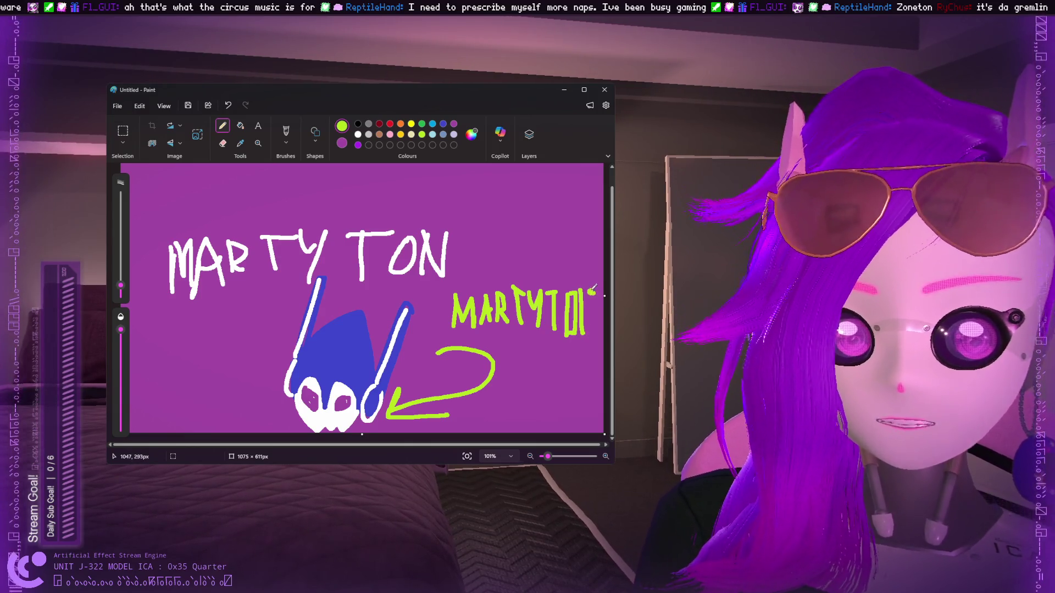
{"action": "mouse_move", "coordinate": [586, 289]}
{"action": "left_mouse_down"}
{"action": "mouse_move", "coordinate": [592, 333]}
{"action": "mouse_move", "coordinate": [595, 278]}
{"action": "left_mouse_up"}
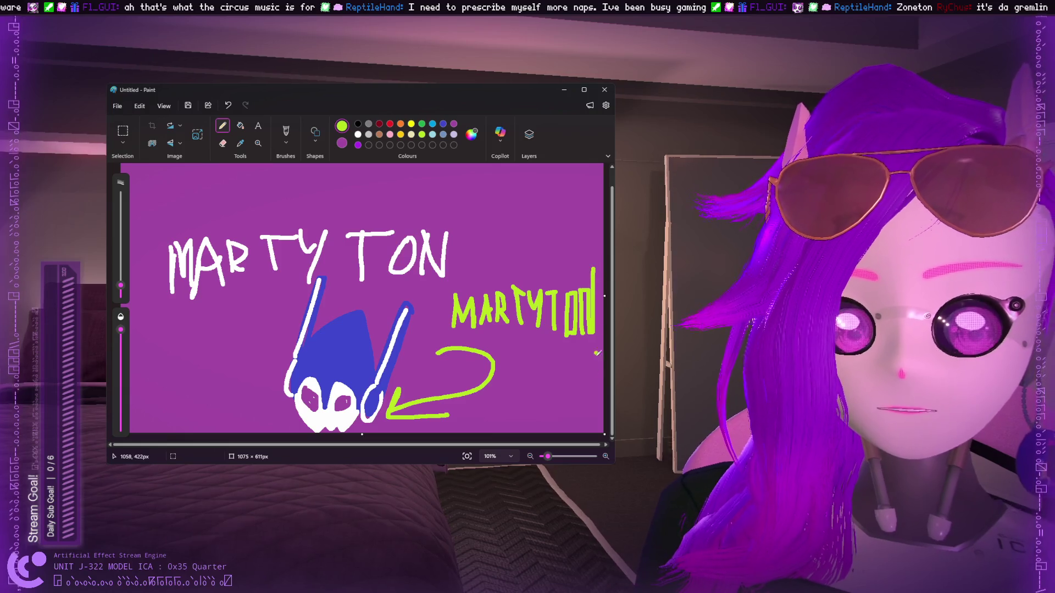
{"action": "left_click_drag", "start_coordinate": [439, 333], "coordinate": [603, 339]}
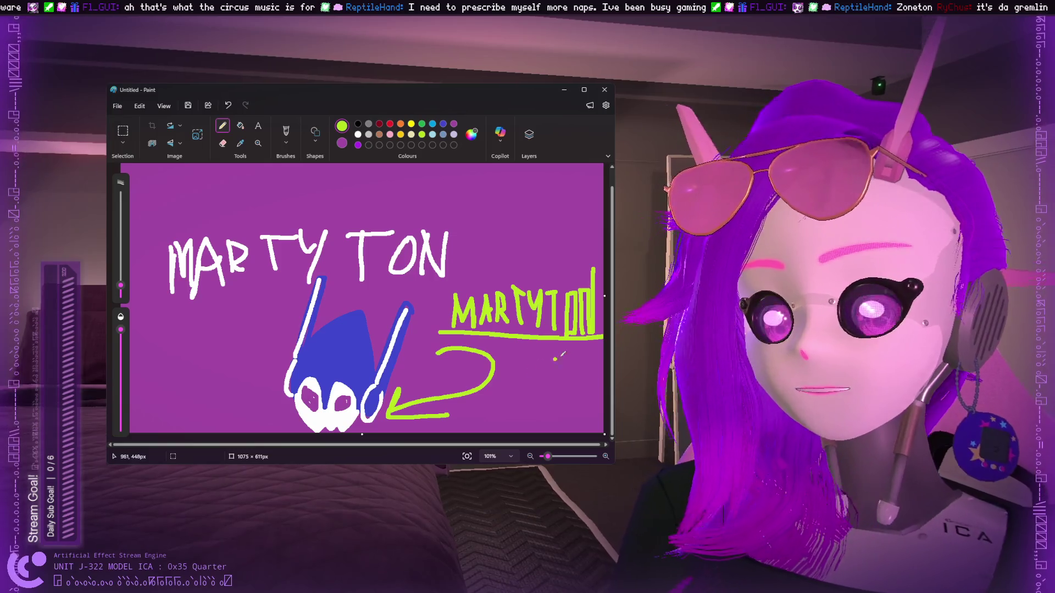
Undo the lime lettering, arrow and creature strokes until the canvas is blank, then select white.
{"action": "key", "text": "ctrl+z"}
{"action": "key", "text": "ctrl+z"}
{"action": "key", "text": "ctrl+z"}
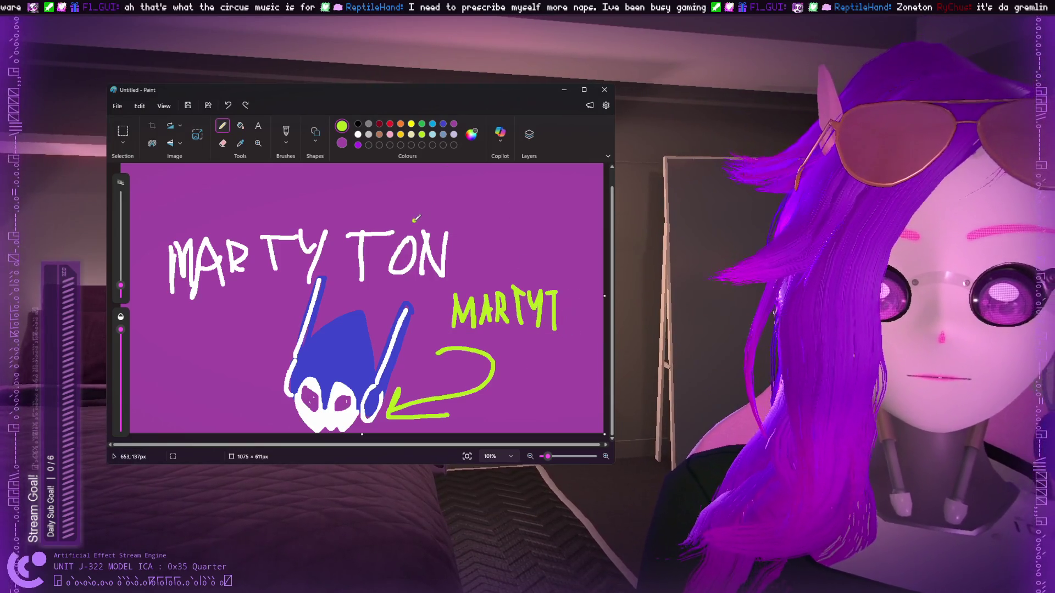
{"action": "key", "text": "ctrl+z"}
{"action": "key", "text": "ctrl+z"}
{"action": "key", "text": "ctrl+z"}
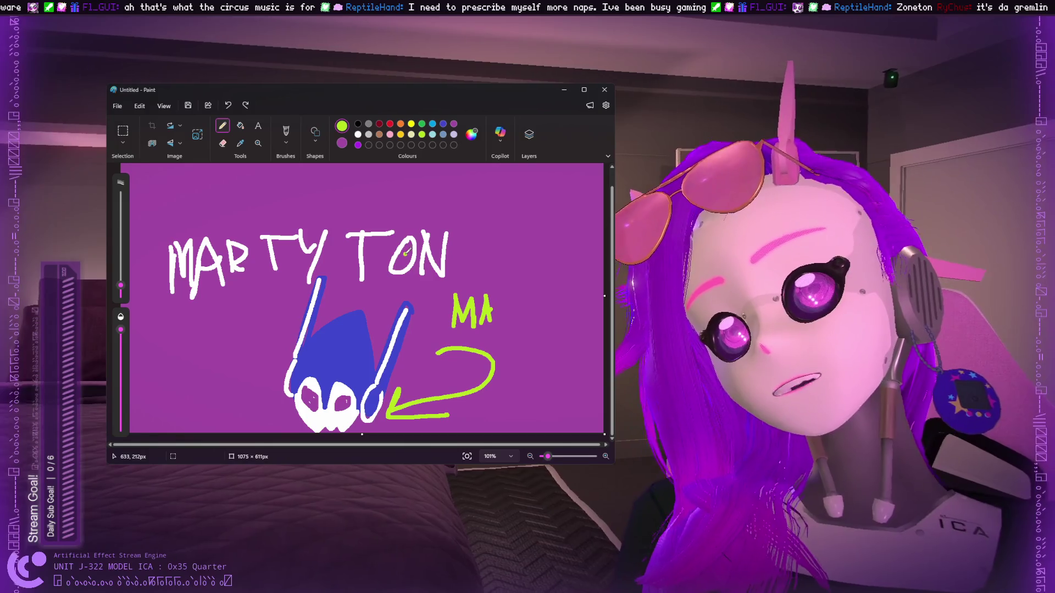
{"action": "key", "text": "ctrl+z"}
{"action": "key", "text": "ctrl+z"}
{"action": "key", "text": "ctrl+z"}
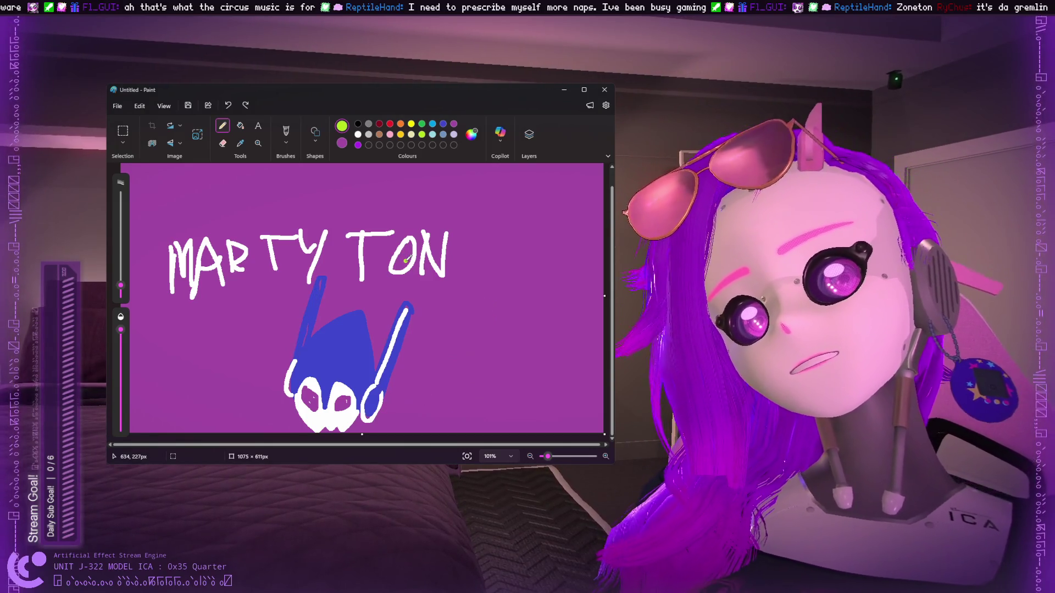
{"action": "key", "text": "ctrl+z"}
{"action": "key", "text": "ctrl+z"}
{"action": "key", "text": "ctrl+z"}
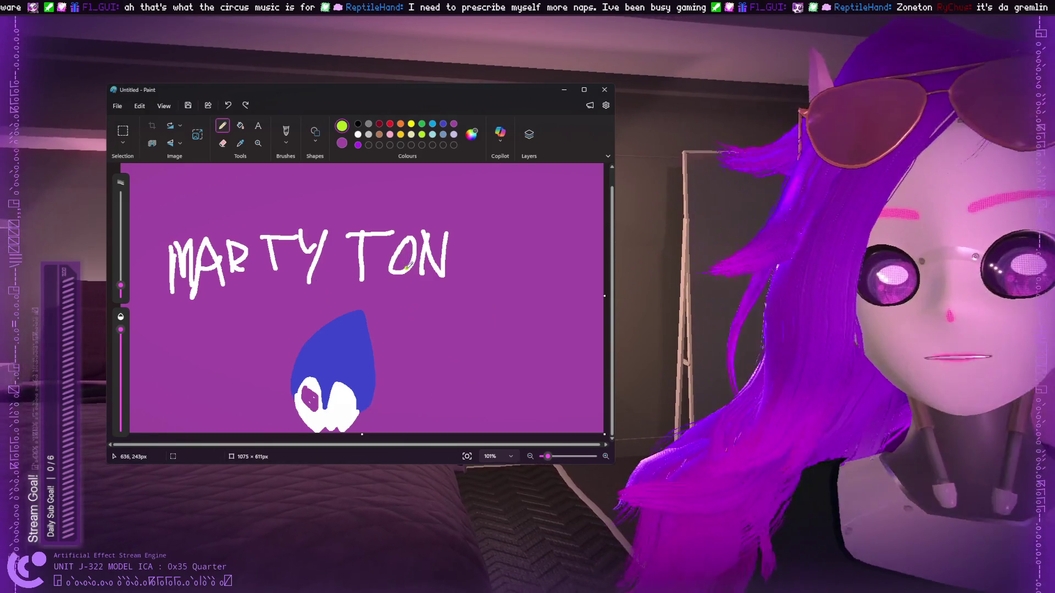
{"action": "key", "text": "ctrl+z"}
{"action": "key", "text": "ctrl+z"}
{"action": "key", "text": "ctrl+z"}
{"action": "key", "text": "ctrl+z"}
{"action": "key", "text": "ctrl+z"}
{"action": "key", "text": "ctrl+z"}
{"action": "key", "text": "ctrl+z"}
{"action": "key", "text": "ctrl+z"}
{"action": "key", "text": "ctrl+z"}
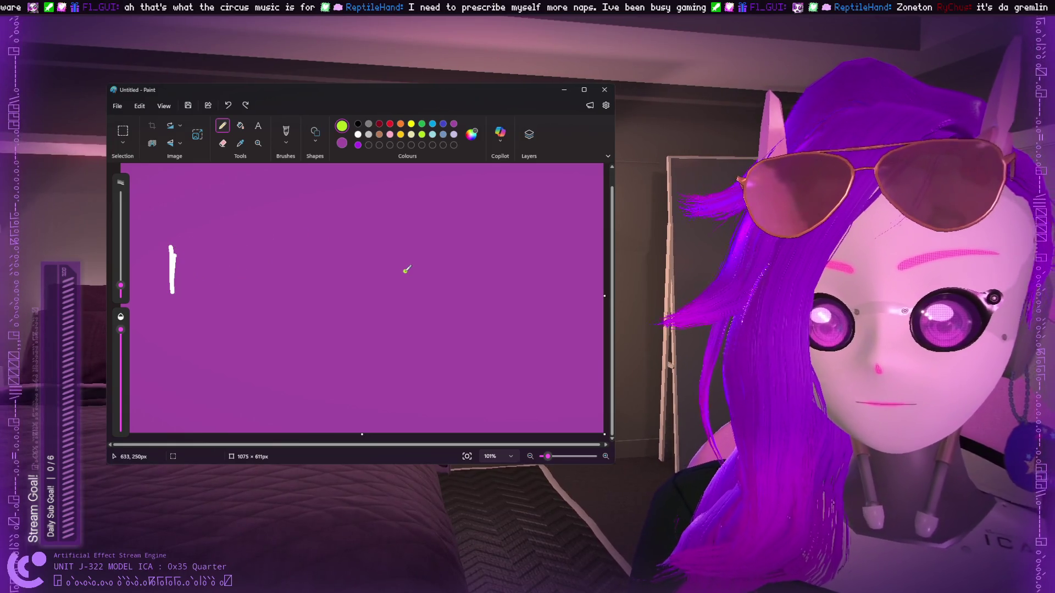
{"action": "key", "text": "ctrl+z"}
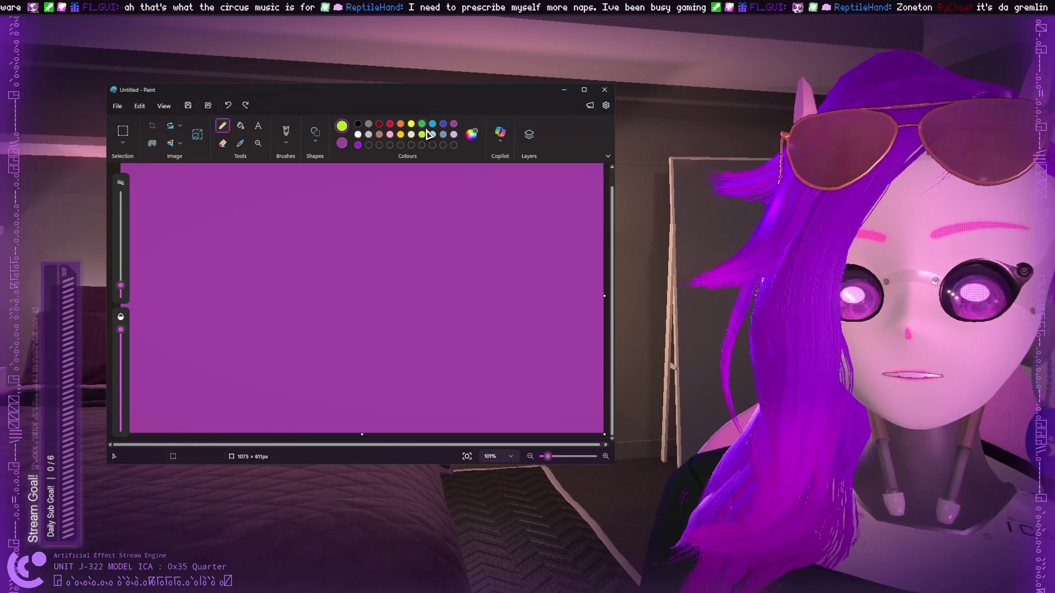
{"action": "left_click", "coordinate": [358, 134]}
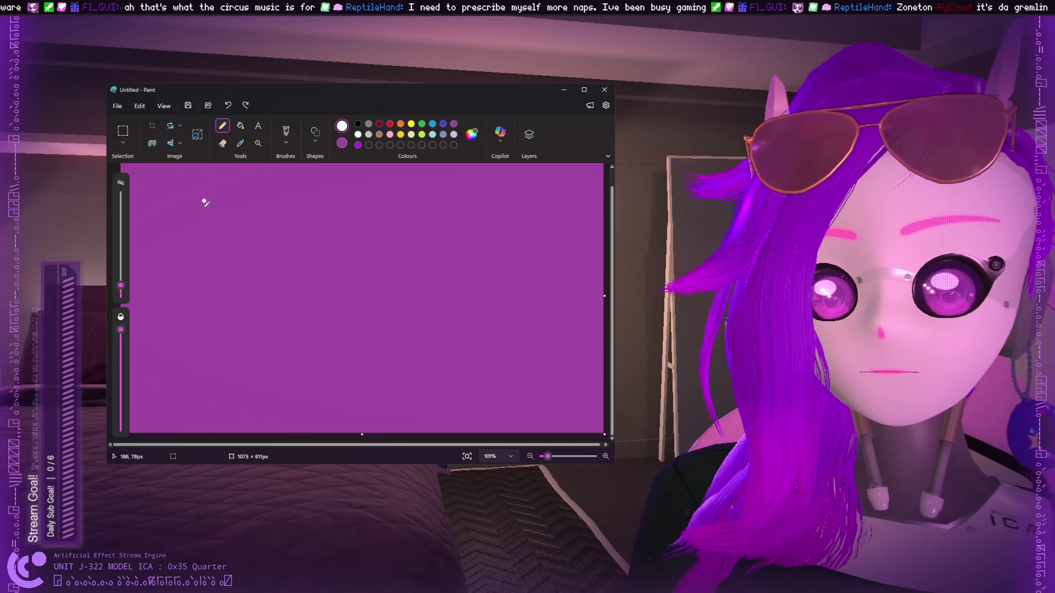
Try several white strokes and a circle, undoing each one.
{"action": "left_click_drag", "start_coordinate": [203, 242], "coordinate": [221, 307]}
{"action": "key", "text": "ctrl+z"}
{"action": "left_click_drag", "start_coordinate": [207, 262], "coordinate": [216, 321]}
{"action": "key", "text": "ctrl+z"}
{"action": "mouse_move", "coordinate": [223, 262]}
{"action": "left_mouse_down"}
{"action": "mouse_move", "coordinate": [215, 323]}
{"action": "mouse_move", "coordinate": [240, 242]}
{"action": "left_mouse_up"}
{"action": "key", "text": "ctrl+z"}
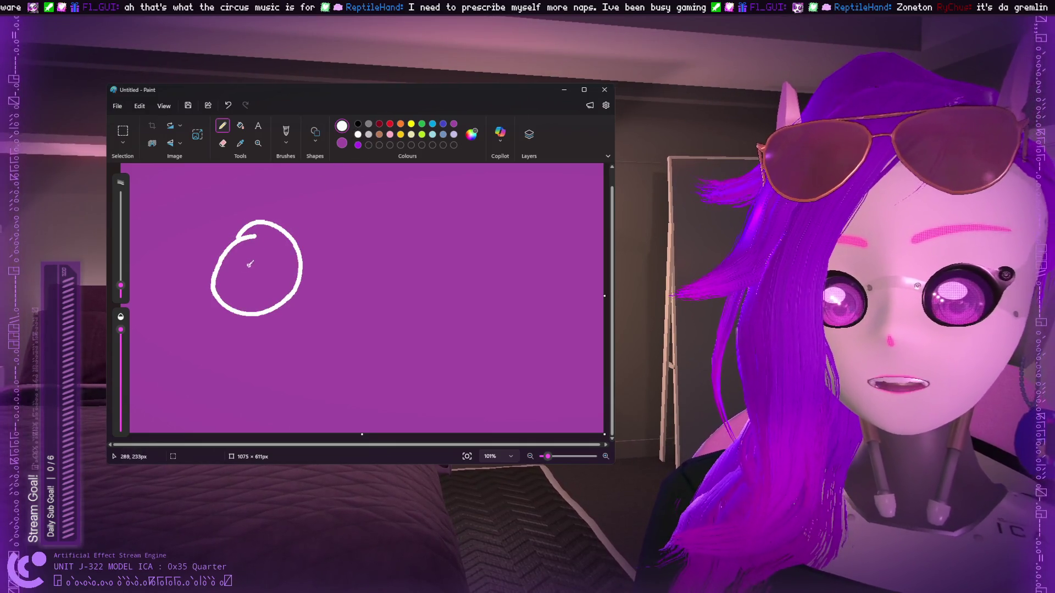
{"action": "key", "text": "ctrl+z"}
Sketch a white heart outline with a ring inside it.
{"action": "mouse_move", "coordinate": [249, 306]}
{"action": "left_mouse_down"}
{"action": "mouse_move", "coordinate": [280, 344]}
{"action": "mouse_move", "coordinate": [318, 302]}
{"action": "mouse_move", "coordinate": [267, 281]}
{"action": "mouse_move", "coordinate": [296, 271]}
{"action": "mouse_move", "coordinate": [318, 294]}
{"action": "mouse_move", "coordinate": [249, 296]}
{"action": "left_mouse_up"}
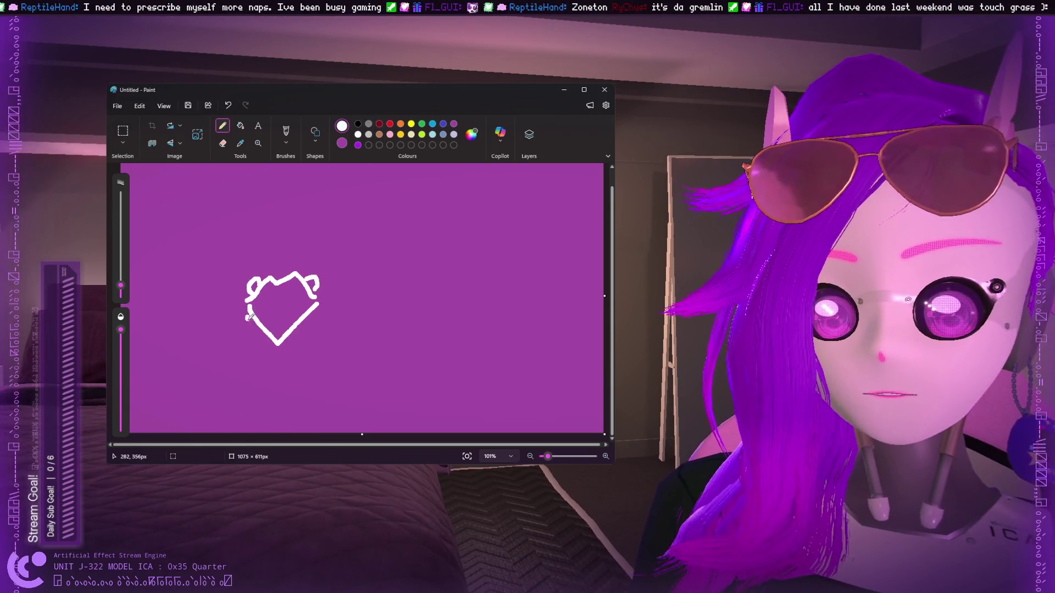
{"action": "mouse_move", "coordinate": [248, 345]}
{"action": "left_mouse_down"}
{"action": "mouse_move", "coordinate": [272, 371]}
{"action": "mouse_move", "coordinate": [347, 279]}
{"action": "mouse_move", "coordinate": [308, 256]}
{"action": "mouse_move", "coordinate": [300, 273]}
{"action": "mouse_move", "coordinate": [262, 272]}
{"action": "mouse_move", "coordinate": [242, 251]}
{"action": "mouse_move", "coordinate": [218, 278]}
{"action": "mouse_move", "coordinate": [248, 324]}
{"action": "left_mouse_up"}
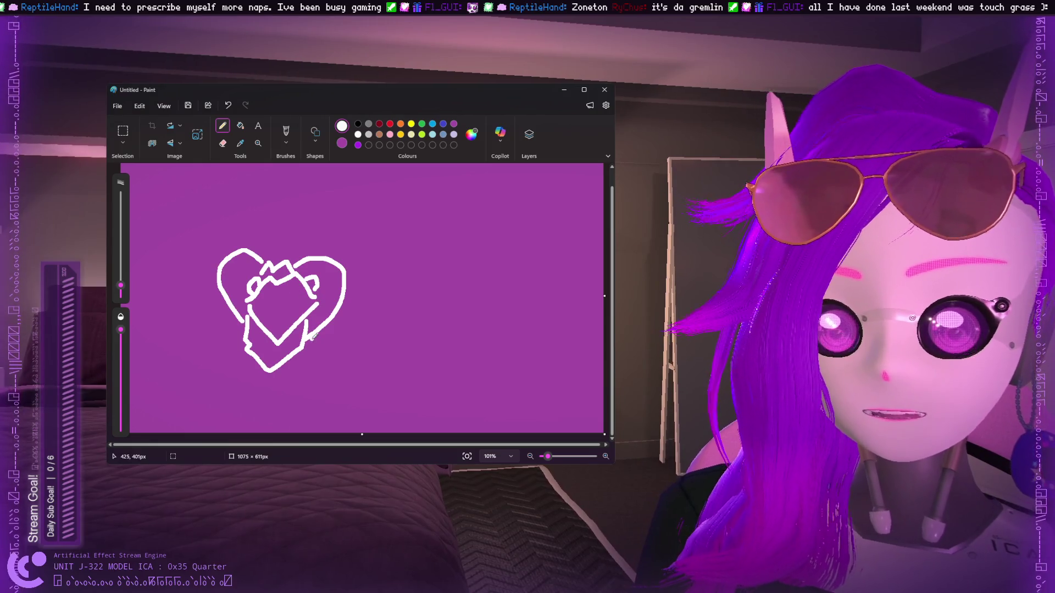
{"action": "mouse_move", "coordinate": [277, 287]}
{"action": "left_mouse_down"}
{"action": "mouse_move", "coordinate": [292, 319]}
{"action": "mouse_move", "coordinate": [281, 287]}
{"action": "left_mouse_up"}
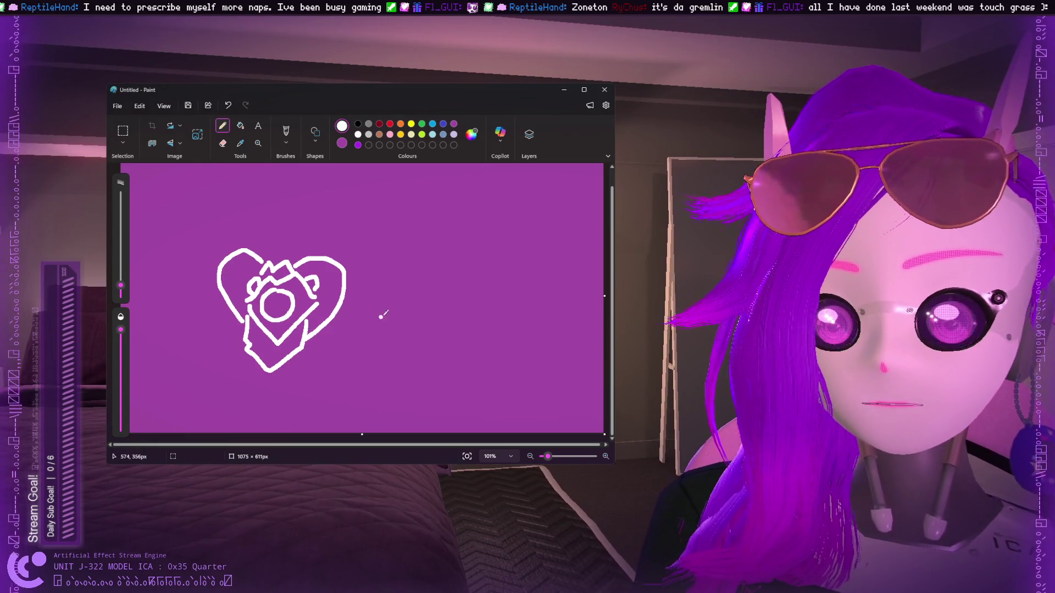
{"action": "left_click", "coordinate": [389, 124]}
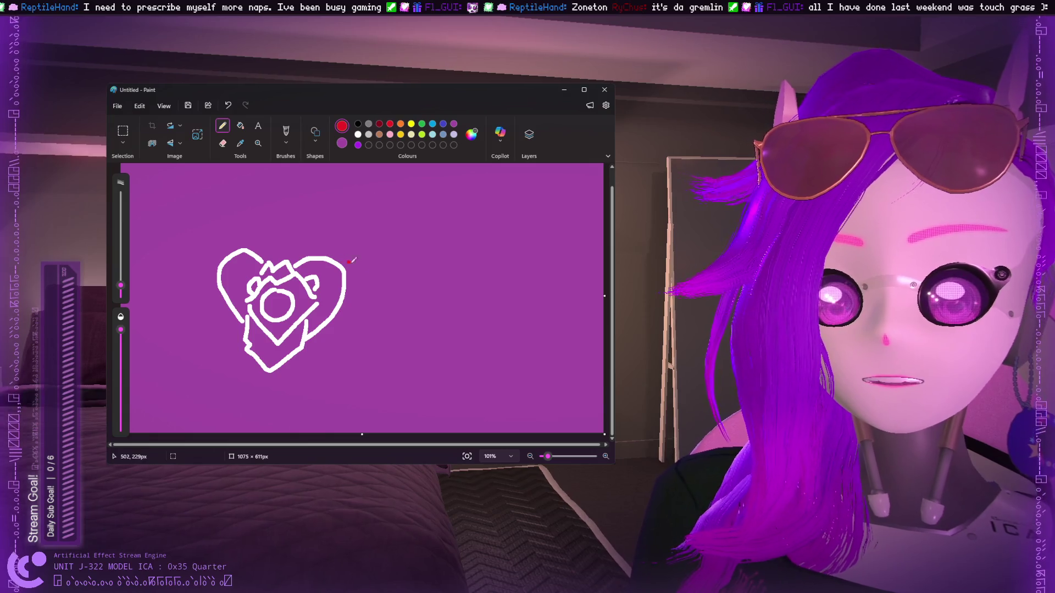
{"action": "left_click", "coordinate": [358, 134]}
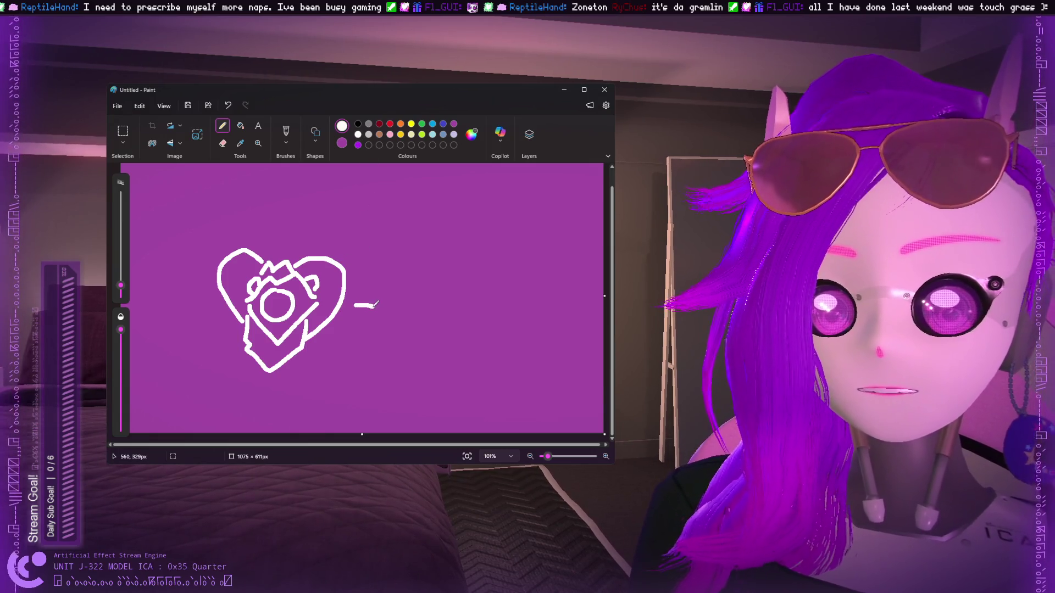
Draw a white guitar-like body and long neck, then colour the neck's tip red.
{"action": "mouse_move", "coordinate": [363, 319]}
{"action": "left_mouse_down"}
{"action": "mouse_move", "coordinate": [369, 354]}
{"action": "mouse_move", "coordinate": [399, 316]}
{"action": "mouse_move", "coordinate": [363, 318]}
{"action": "mouse_move", "coordinate": [395, 330]}
{"action": "mouse_move", "coordinate": [393, 342]}
{"action": "left_mouse_up"}
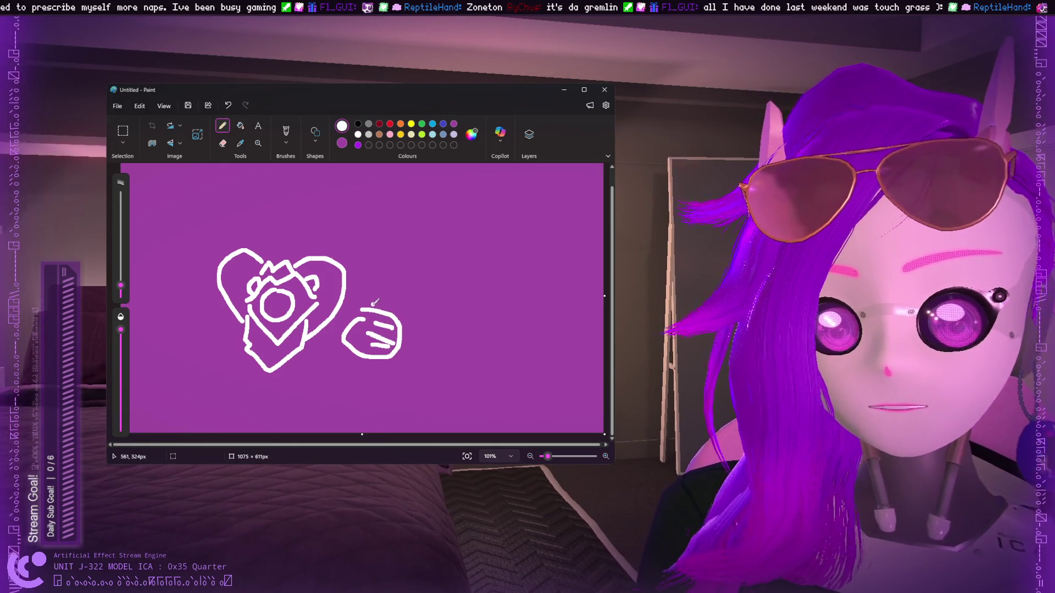
{"action": "mouse_move", "coordinate": [378, 297]}
{"action": "left_mouse_down"}
{"action": "mouse_move", "coordinate": [419, 196]}
{"action": "mouse_move", "coordinate": [422, 248]}
{"action": "mouse_move", "coordinate": [401, 297]}
{"action": "left_mouse_up"}
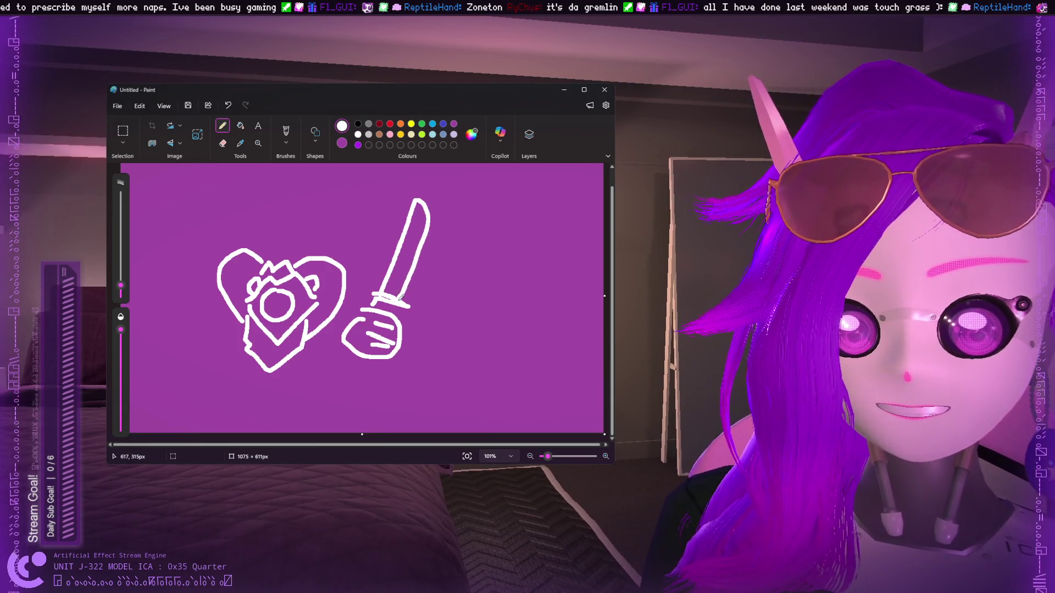
{"action": "left_click", "coordinate": [390, 124]}
{"action": "mouse_move", "coordinate": [416, 200]}
{"action": "left_mouse_down"}
{"action": "mouse_move", "coordinate": [422, 213]}
{"action": "mouse_move", "coordinate": [428, 203]}
{"action": "mouse_move", "coordinate": [422, 287]}
{"action": "mouse_move", "coordinate": [429, 211]}
{"action": "left_mouse_up"}
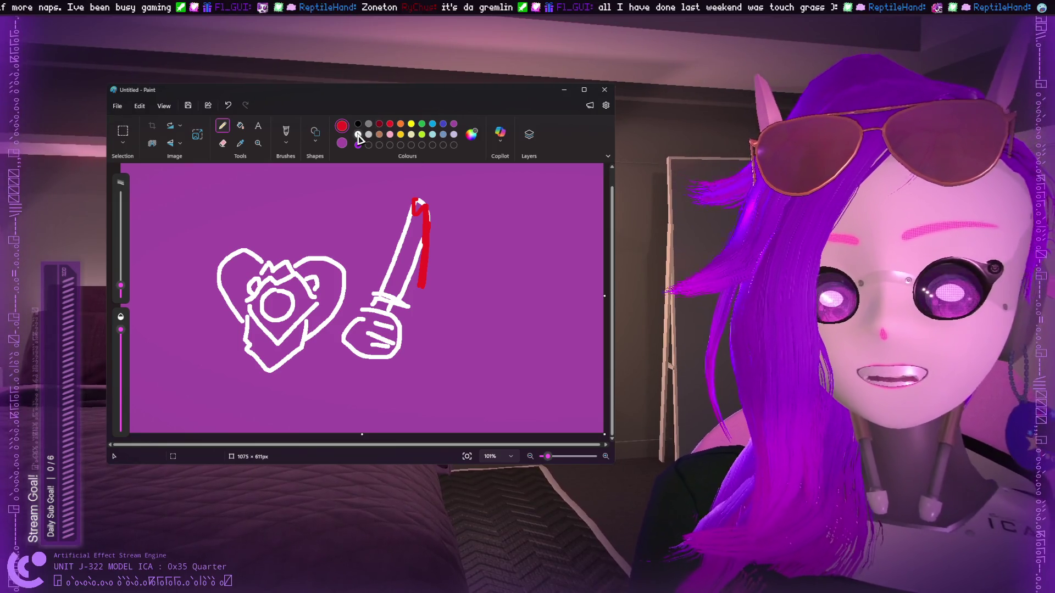
{"action": "mouse_move", "coordinate": [425, 221]}
{"action": "left_mouse_down"}
{"action": "mouse_move", "coordinate": [417, 265]}
{"action": "mouse_move", "coordinate": [421, 242]}
{"action": "left_mouse_up"}
In lime green, draw squiggles beside the guitar and a vertical '1' stroke.
{"action": "left_click", "coordinate": [421, 135]}
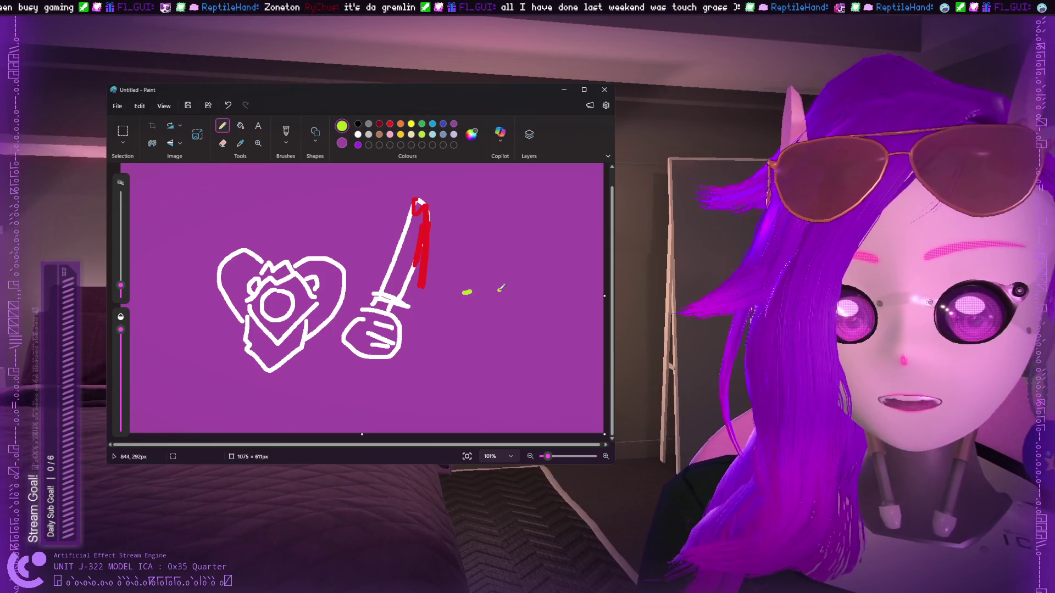
{"action": "left_click_drag", "start_coordinate": [477, 305], "coordinate": [482, 302]}
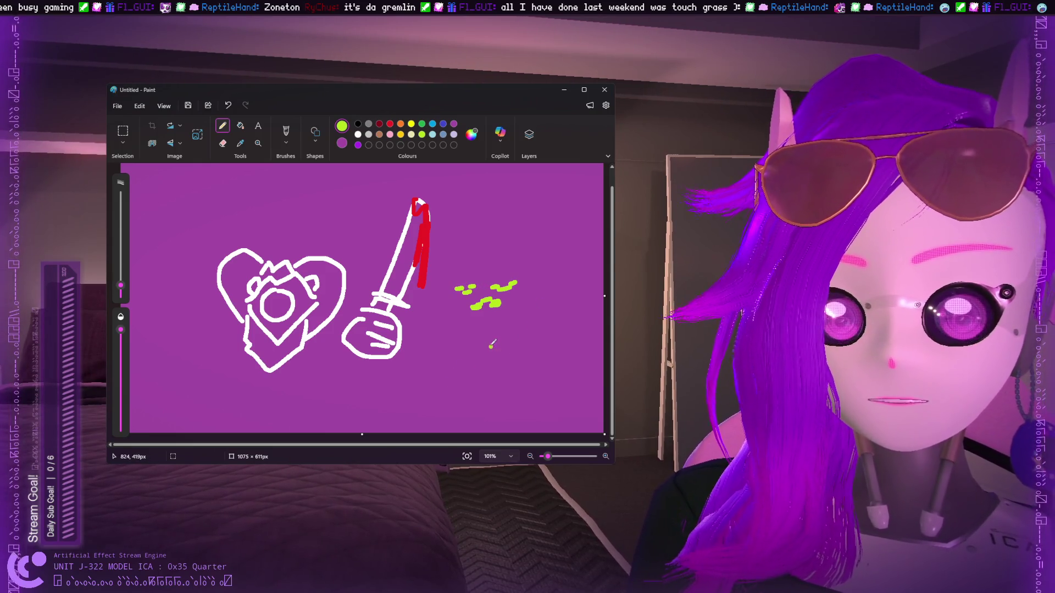
{"action": "left_click_drag", "start_coordinate": [441, 328], "coordinate": [434, 386]}
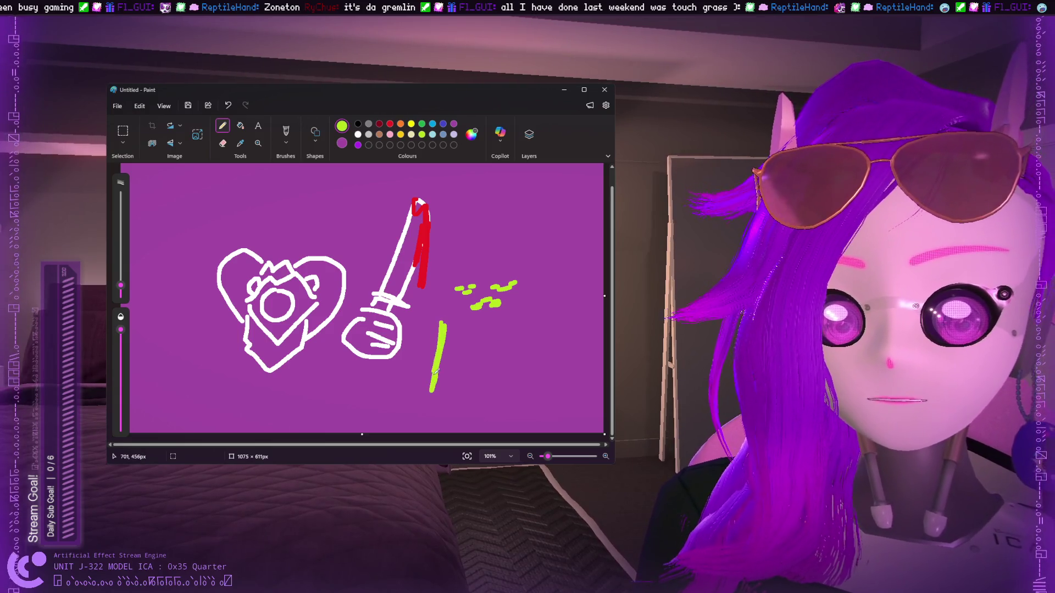
{"action": "key", "text": "ctrl+z"}
{"action": "mouse_move", "coordinate": [464, 335]}
{"action": "left_mouse_down"}
{"action": "mouse_move", "coordinate": [459, 382]}
{"action": "mouse_move", "coordinate": [470, 324]}
{"action": "mouse_move", "coordinate": [467, 376]}
{"action": "left_mouse_up"}
{"action": "key", "text": "ctrl+z"}
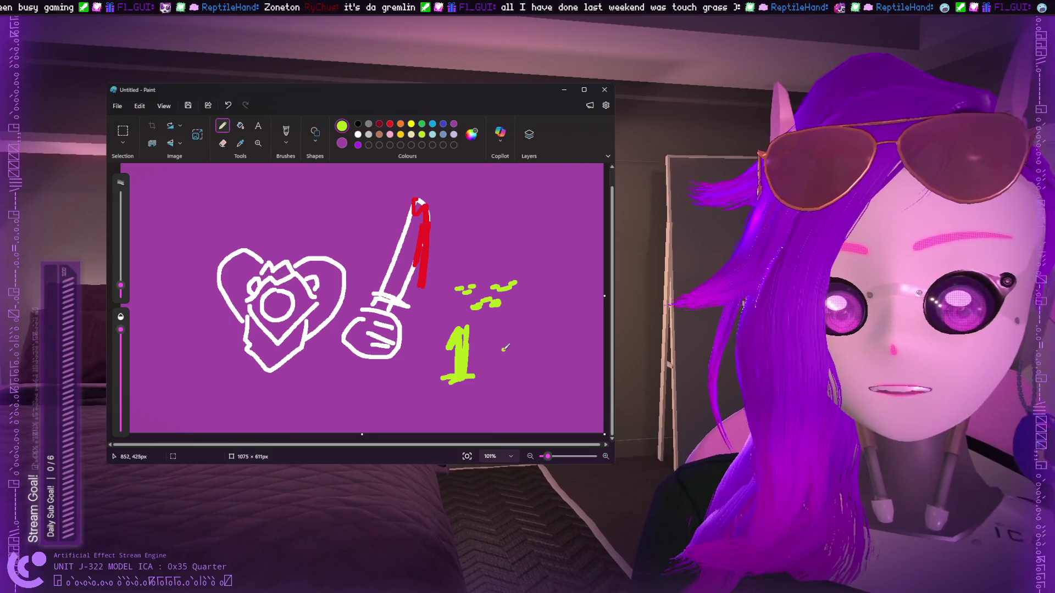
Add and undo lime marks, enlarge the brush, paint purple over the red, then undo strokes.
{"action": "mouse_move", "coordinate": [511, 329]}
{"action": "left_mouse_down"}
{"action": "mouse_move", "coordinate": [528, 336]}
{"action": "mouse_move", "coordinate": [525, 364]}
{"action": "left_mouse_up"}
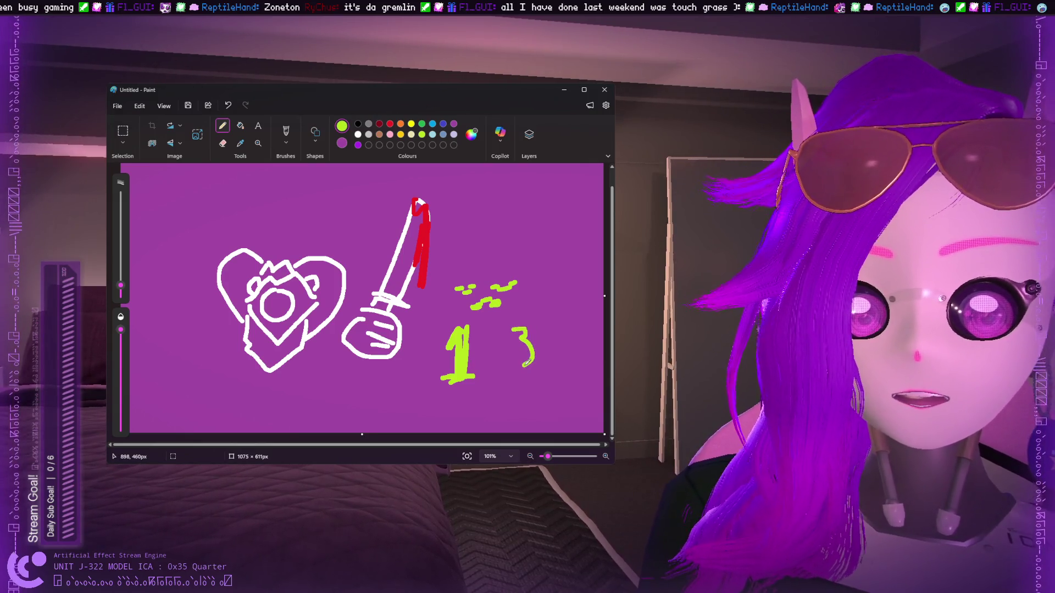
{"action": "key", "text": "ctrl+z"}
{"action": "key", "text": "ctrl+z"}
{"action": "key", "text": "ctrl+z"}
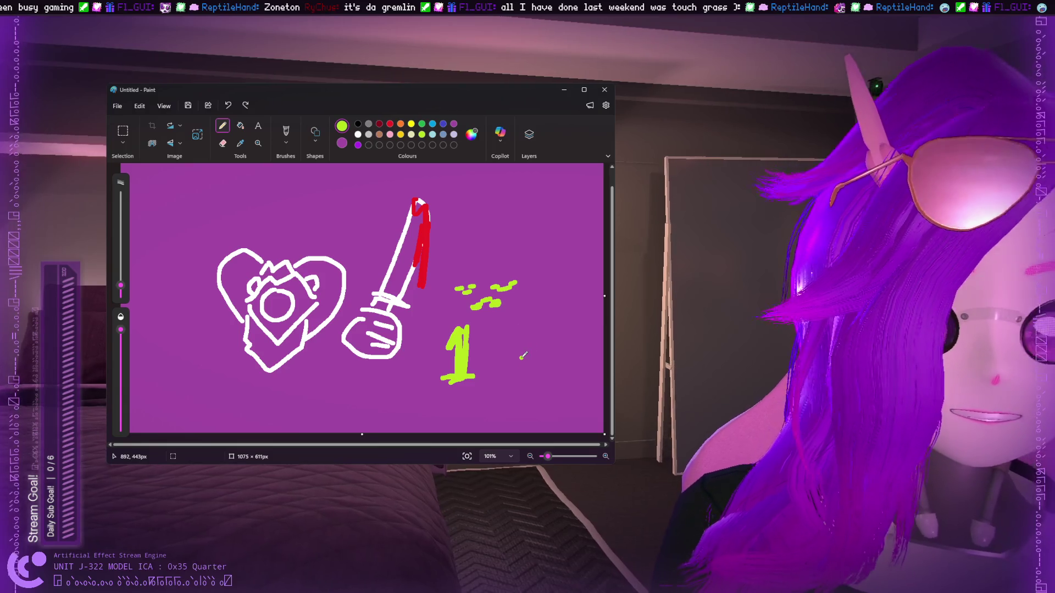
{"action": "key", "text": "ctrl+z"}
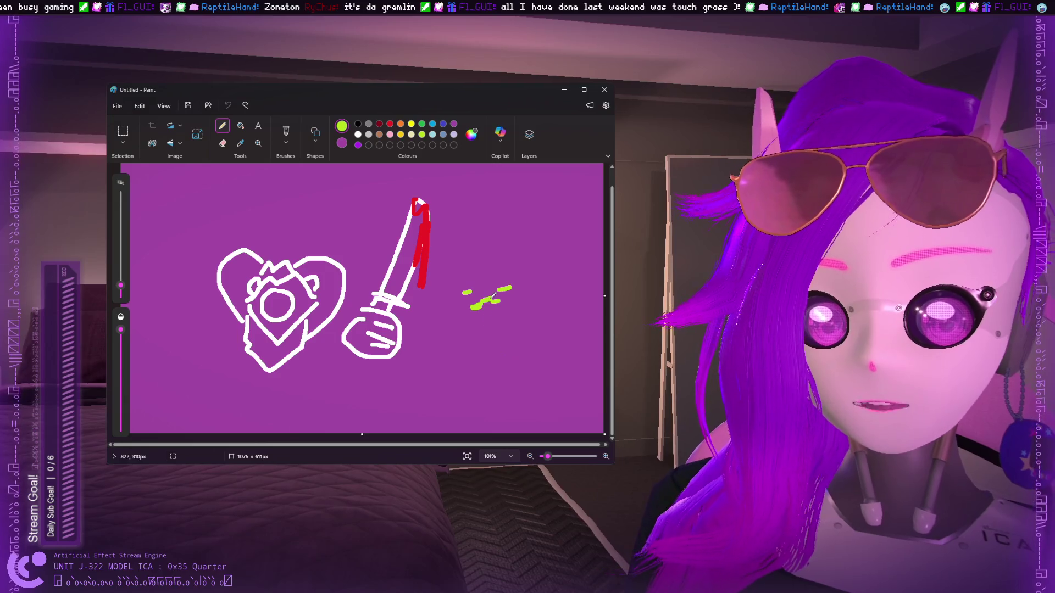
{"action": "left_click", "coordinate": [484, 308]}
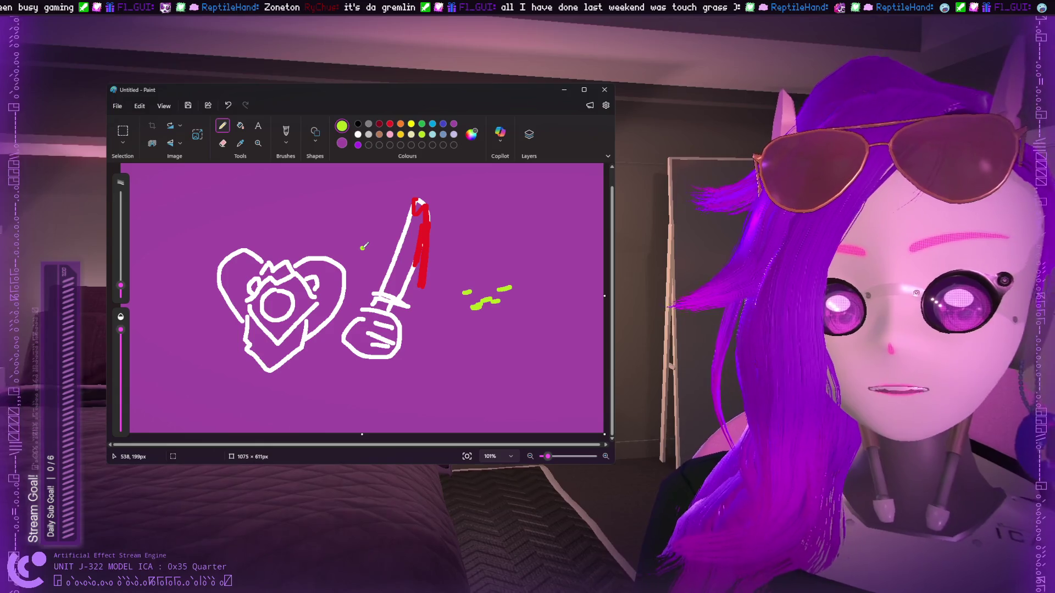
{"action": "left_click_drag", "start_coordinate": [124, 281], "coordinate": [121, 229]}
{"action": "left_click", "coordinate": [342, 143]}
{"action": "left_click_drag", "start_coordinate": [422, 277], "coordinate": [424, 266]}
{"action": "key", "text": "ctrl+z"}
{"action": "key", "text": "ctrl+z"}
{"action": "key", "text": "ctrl+z"}
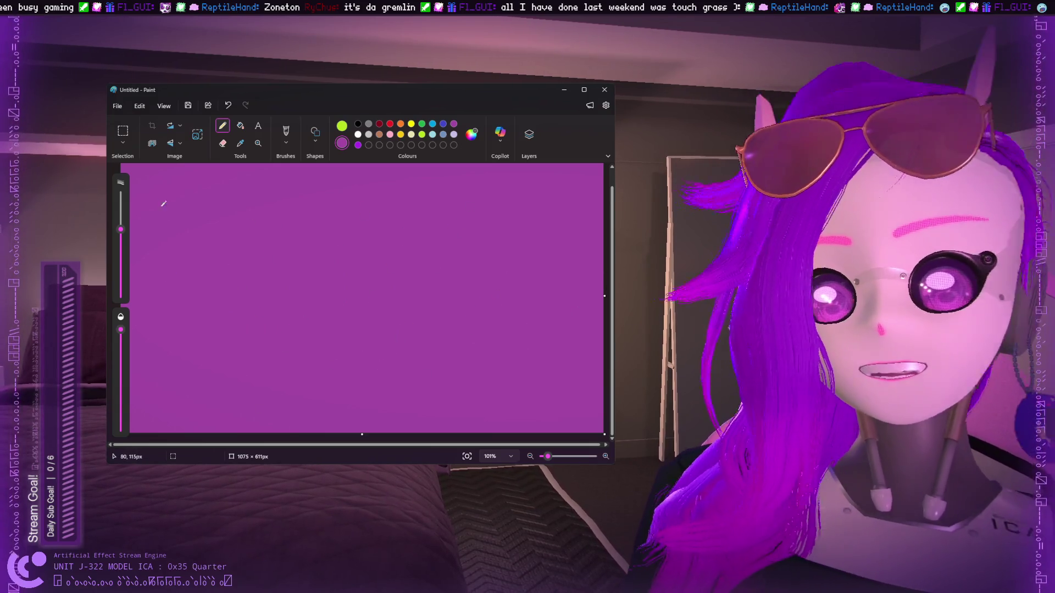
Shrink the brush, place a white dot, then close Paint choosing Don't save.
{"action": "left_click_drag", "start_coordinate": [121, 229], "coordinate": [120, 283]}
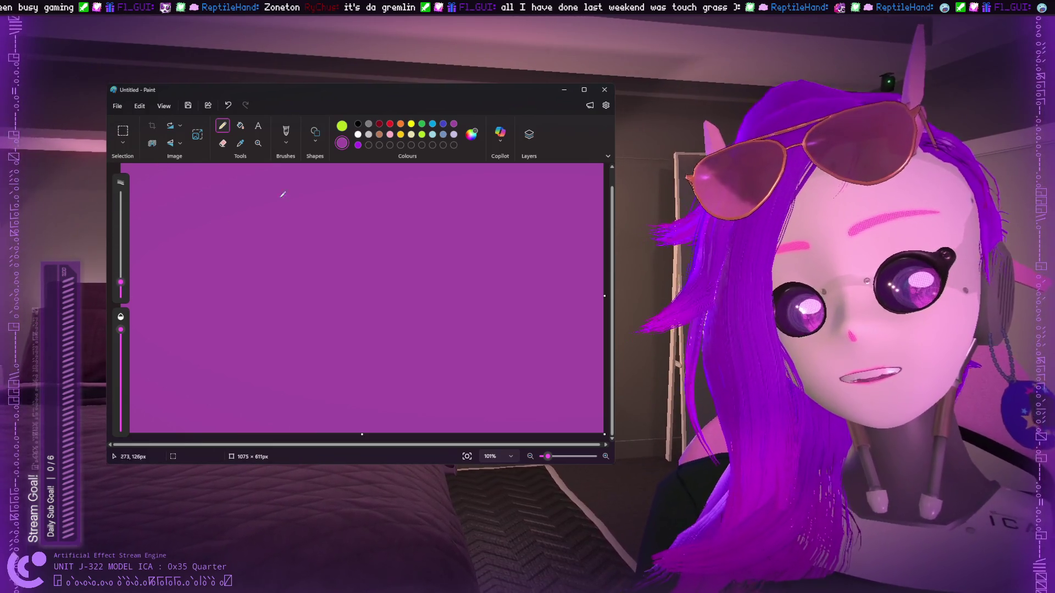
{"action": "left_click", "coordinate": [358, 134]}
{"action": "left_click", "coordinate": [491, 174]}
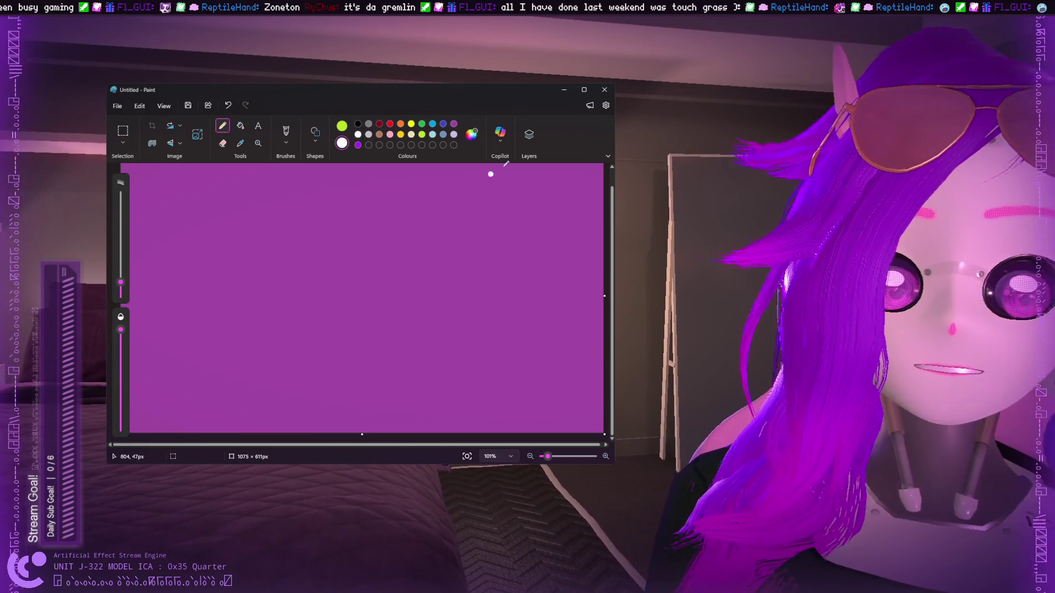
{"action": "left_click", "coordinate": [604, 90]}
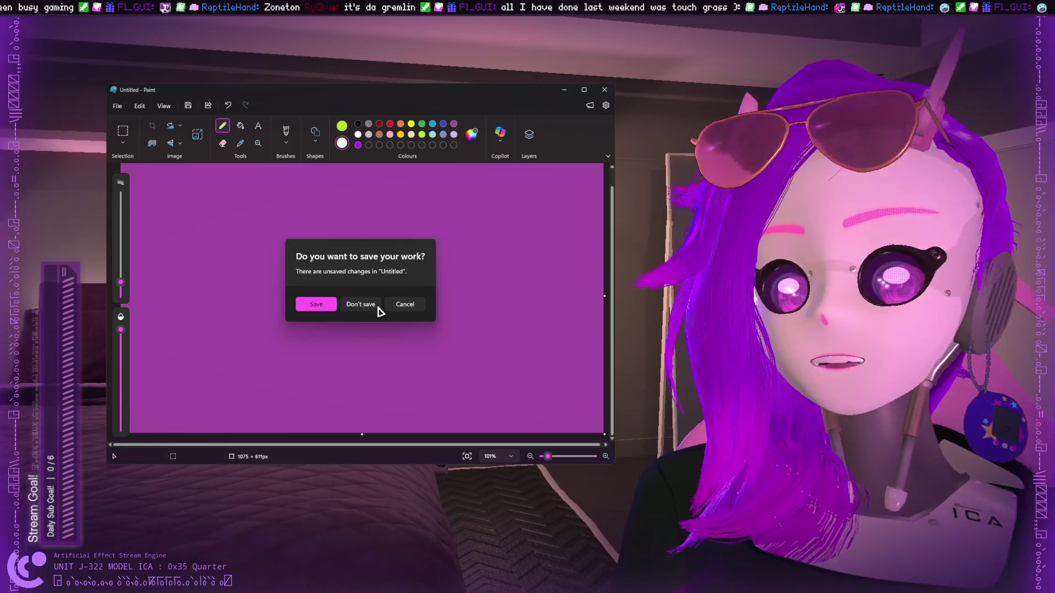
{"action": "left_click", "coordinate": [361, 305]}
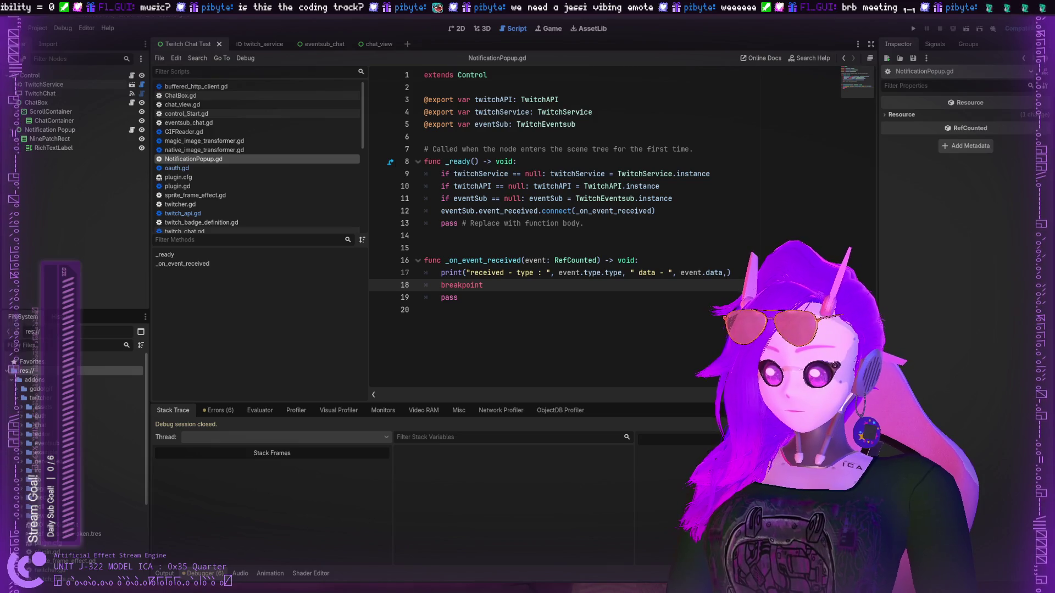
Run and stop the project, then comment out breakpoint on line 18 and run again.
{"action": "left_click", "coordinate": [914, 28]}
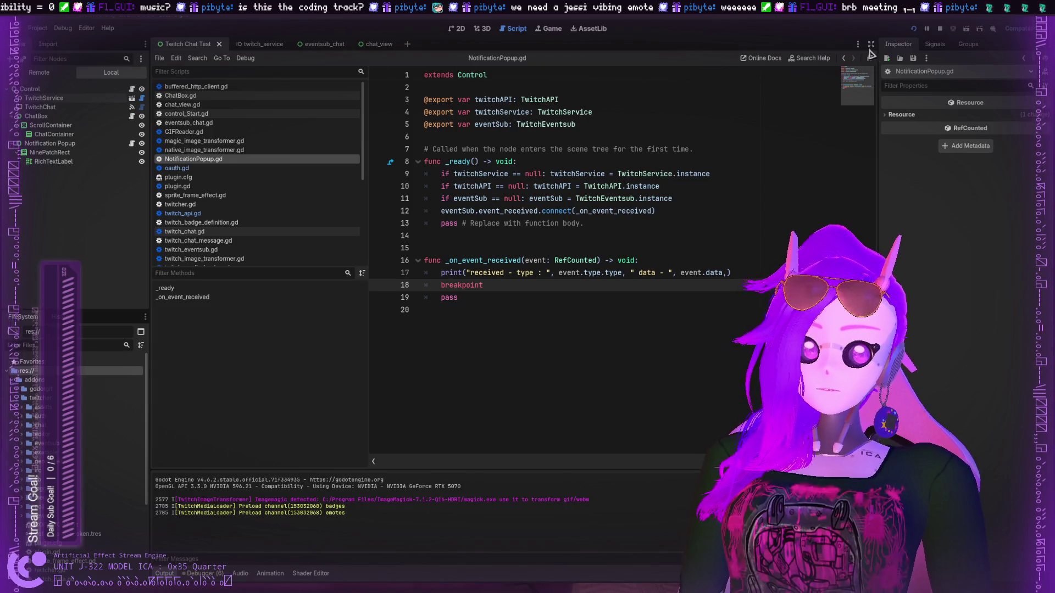
{"action": "left_click", "coordinate": [939, 28]}
{"action": "double_click", "coordinate": [488, 288]}
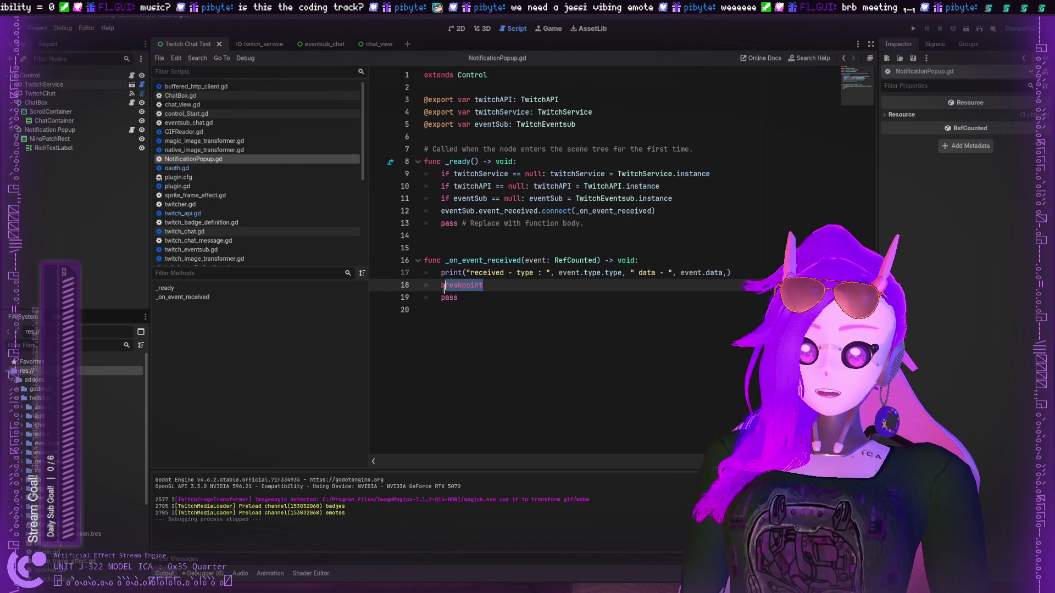
{"action": "key", "text": "Home"}
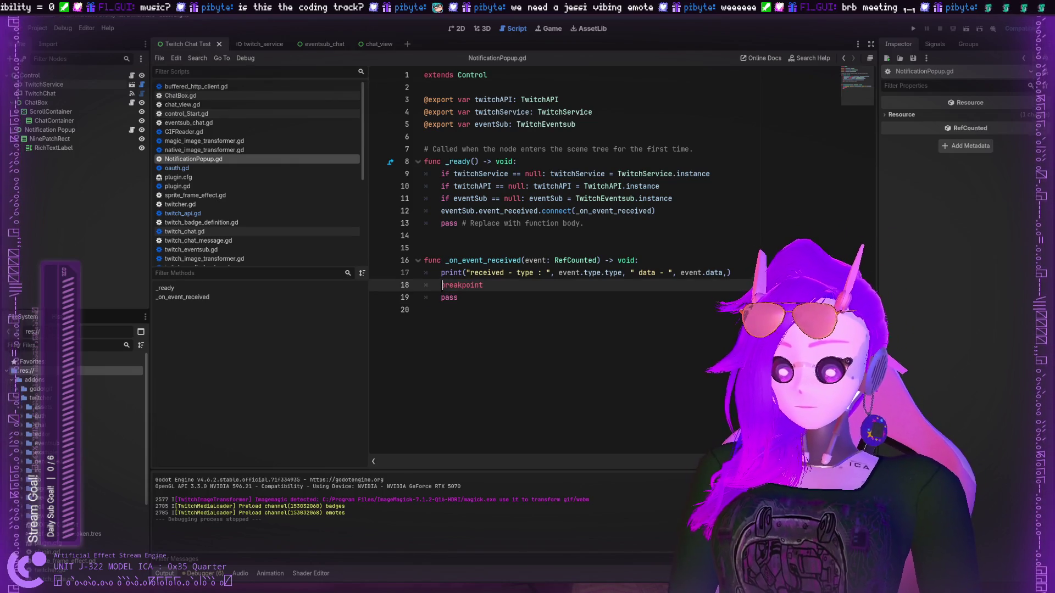
{"action": "type", "text": "#"}
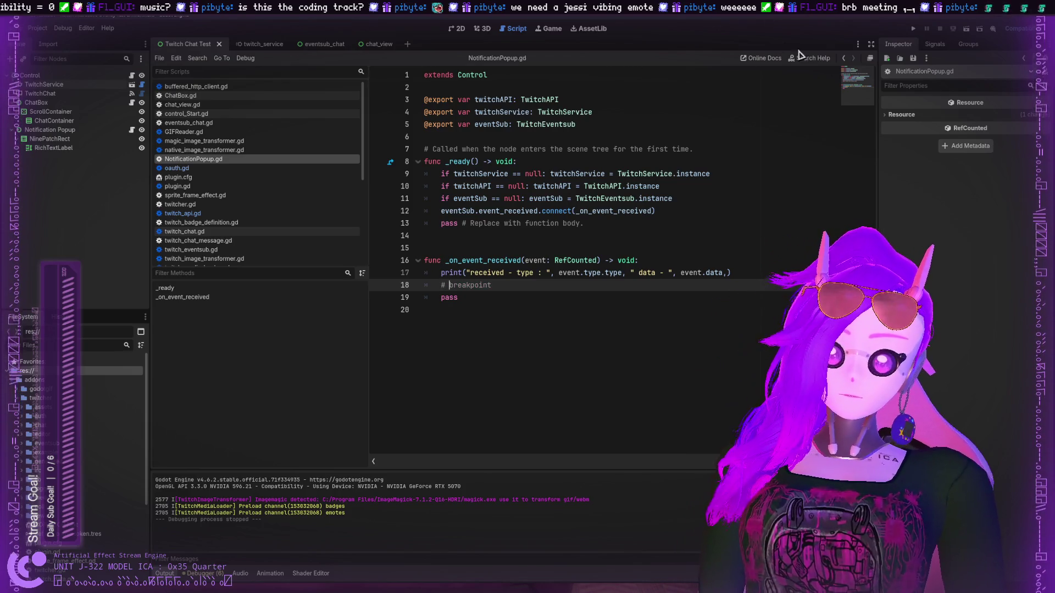
{"action": "left_click", "coordinate": [913, 28]}
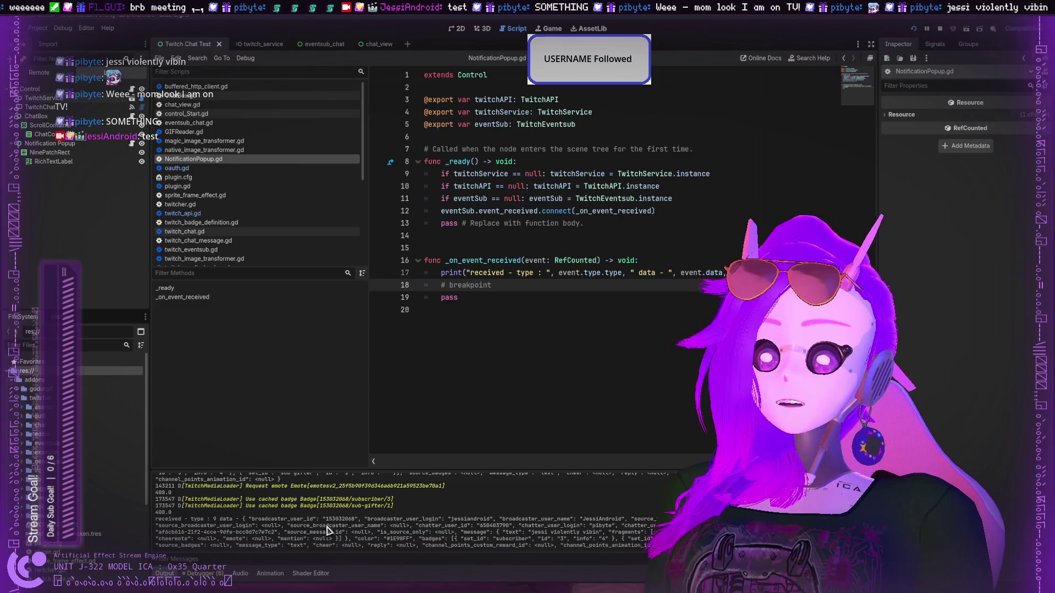
Remove the '# ' before breakpoint and restart the project with F5.
{"action": "left_click_drag", "start_coordinate": [449, 285], "coordinate": [437, 285]}
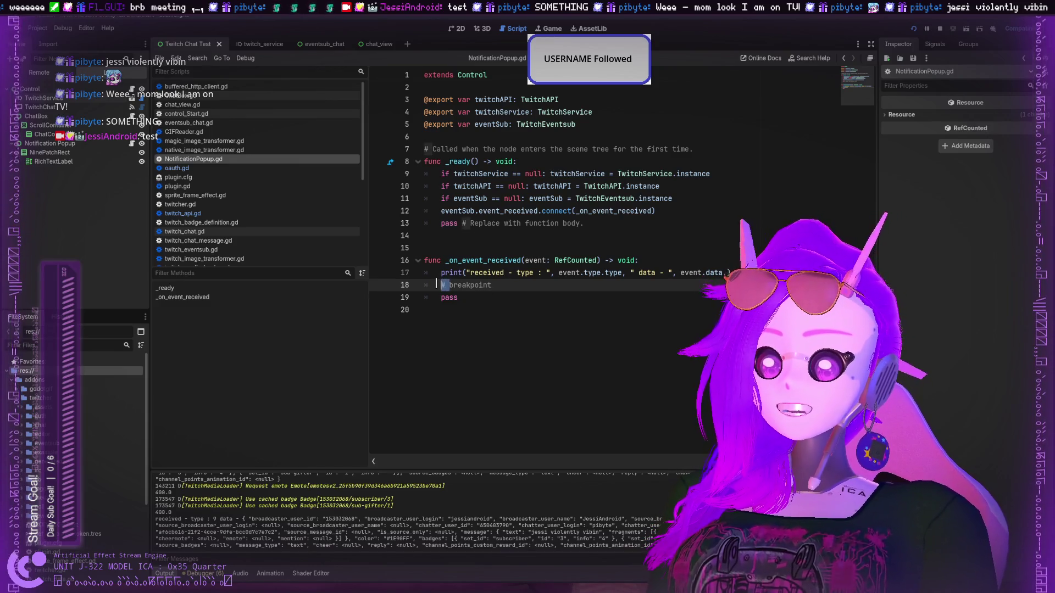
{"action": "key", "text": "BackSpace"}
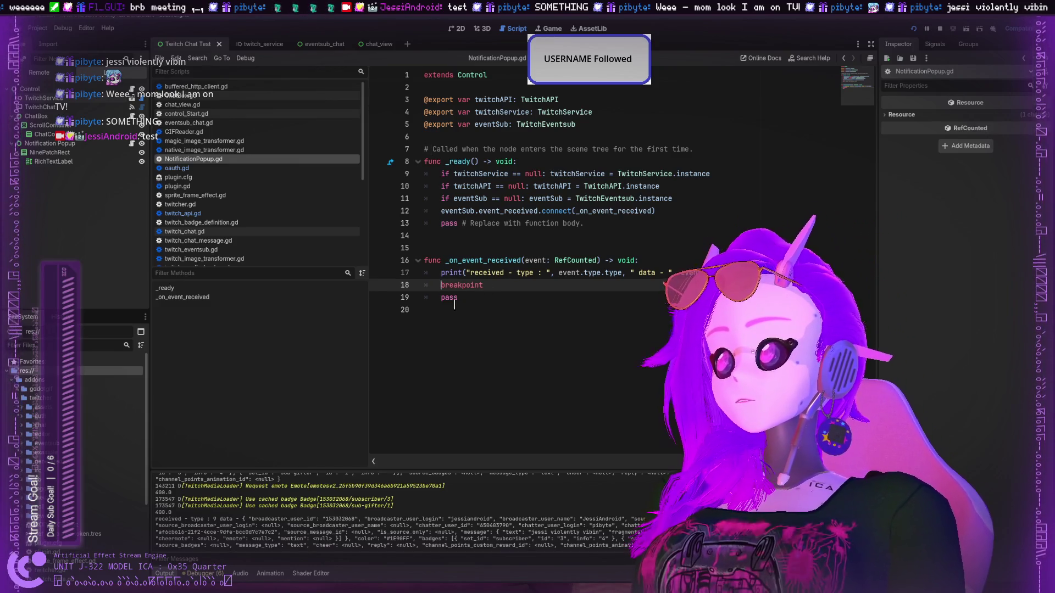
{"action": "left_click", "coordinate": [501, 285]}
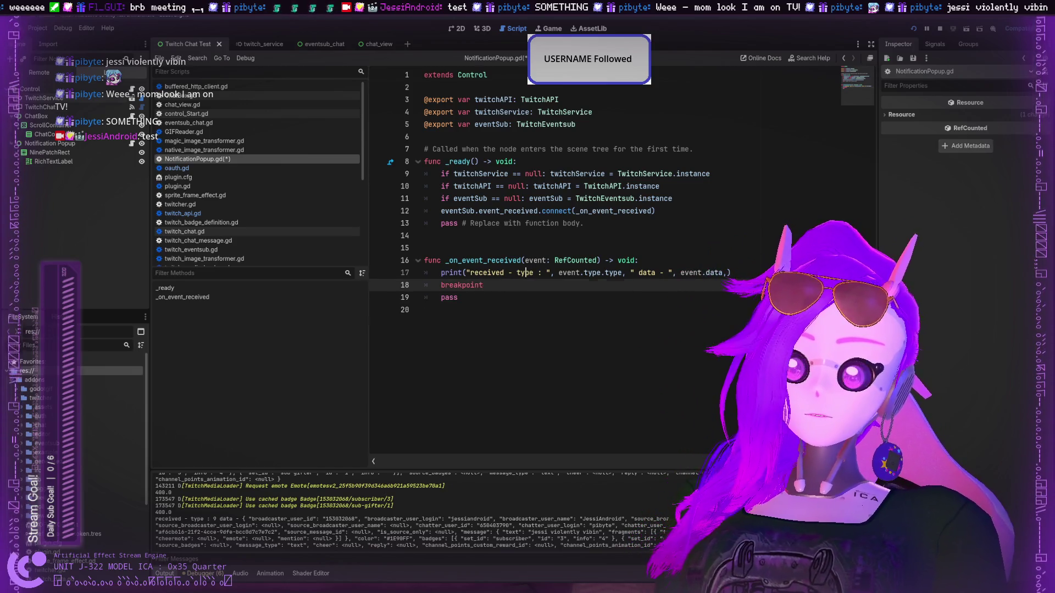
{"action": "key", "text": "F5"}
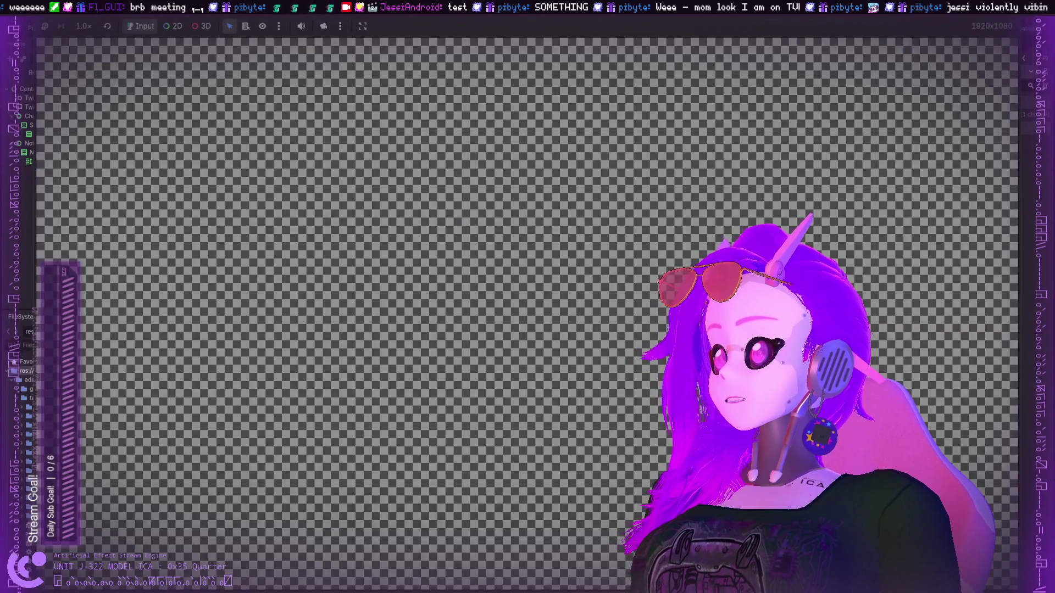
Restore the fullscreen game window with Super+Down so the NotificationPopup.gd editor shows.
{"action": "key", "text": "super+Down"}
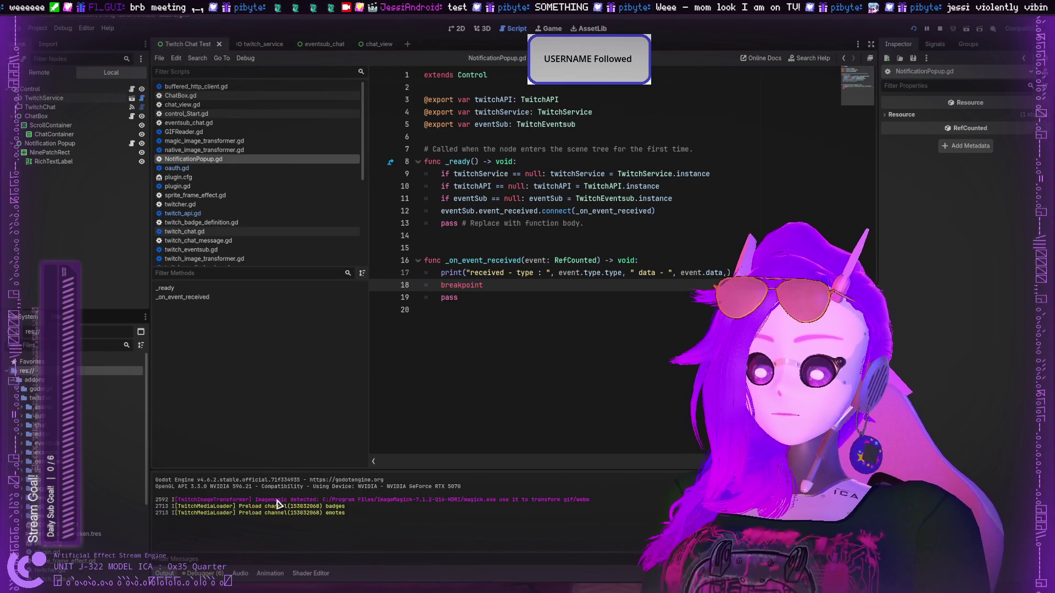
Open Debugger > Errors (6) to list the GDScript warnings, including the unused delta parameter.
{"action": "mouse_move", "coordinate": [487, 283]}
{"action": "left_mouse_down"}
{"action": "mouse_move", "coordinate": [440, 258]}
{"action": "mouse_move", "coordinate": [420, 107]}
{"action": "mouse_move", "coordinate": [421, 165]}
{"action": "mouse_move", "coordinate": [416, 132]}
{"action": "mouse_move", "coordinate": [440, 113]}
{"action": "mouse_move", "coordinate": [526, 186]}
{"action": "left_mouse_up"}
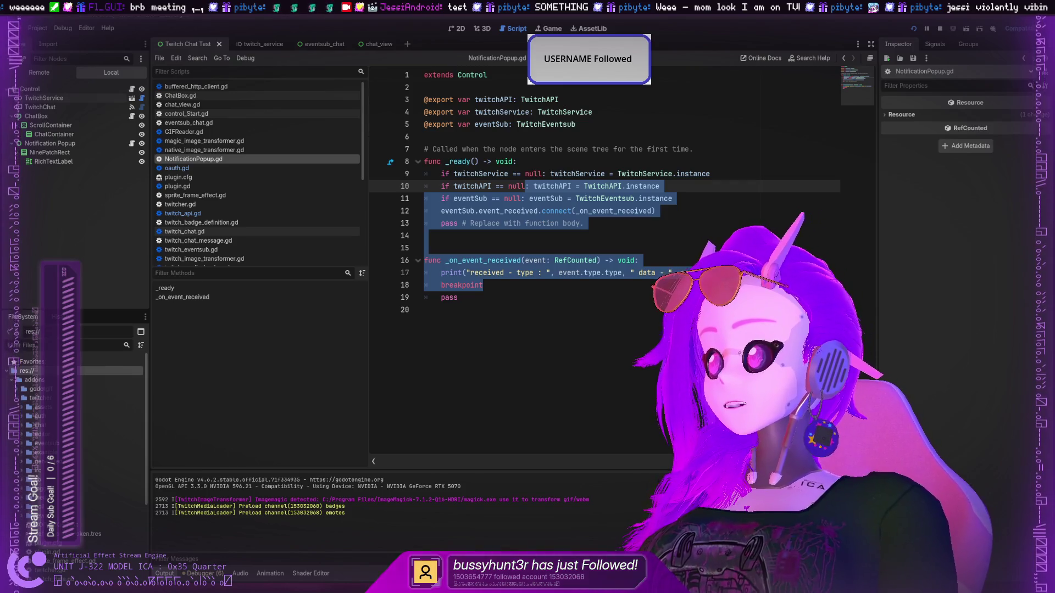
{"action": "left_click", "coordinate": [471, 386]}
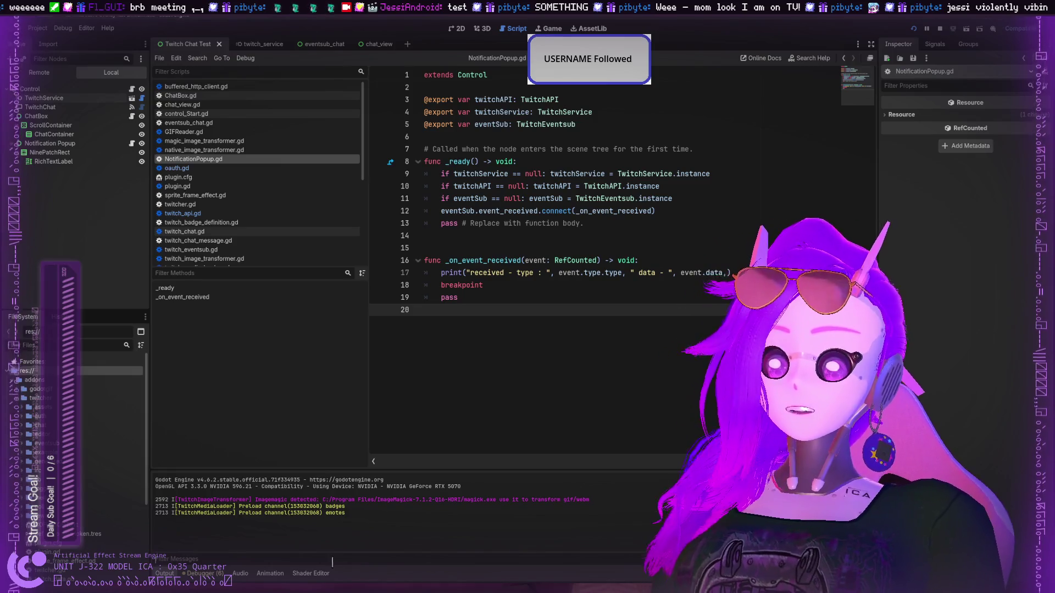
{"action": "left_click", "coordinate": [203, 573]}
{"action": "left_click", "coordinate": [220, 411]}
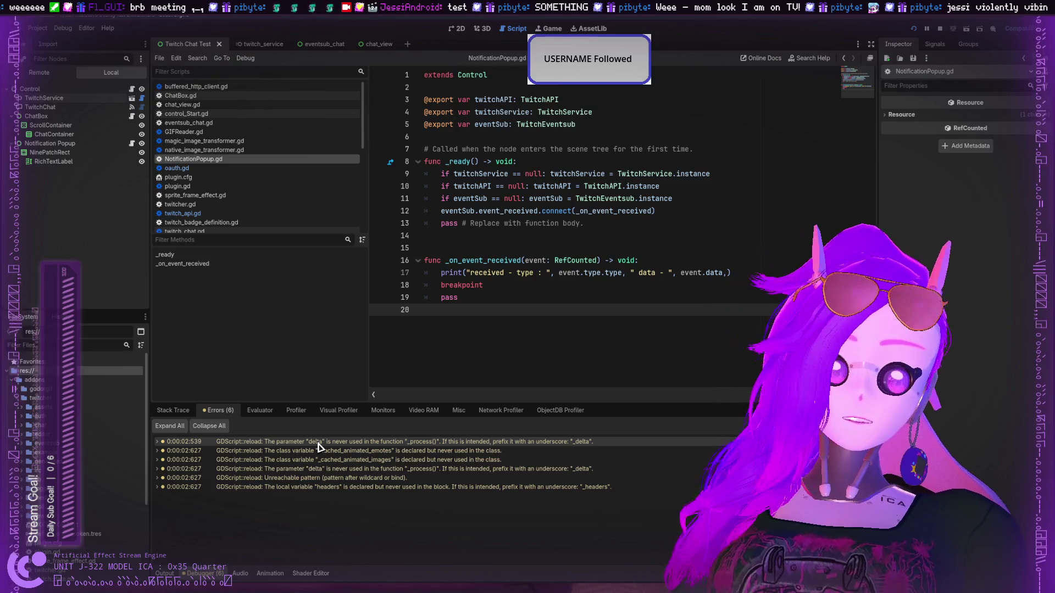
Run the project with F5 so it halts at the line 18 breakpoint in _on_event_received.
{"action": "mouse_move", "coordinate": [463, 298]}
{"action": "left_mouse_down"}
{"action": "mouse_move", "coordinate": [436, 281]}
{"action": "mouse_move", "coordinate": [446, 183]}
{"action": "mouse_move", "coordinate": [443, 209]}
{"action": "mouse_move", "coordinate": [434, 149]}
{"action": "mouse_move", "coordinate": [445, 285]}
{"action": "mouse_move", "coordinate": [443, 235]}
{"action": "left_mouse_up"}
{"action": "mouse_move", "coordinate": [483, 285]}
{"action": "left_mouse_down"}
{"action": "mouse_move", "coordinate": [442, 262]}
{"action": "mouse_move", "coordinate": [459, 243]}
{"action": "mouse_move", "coordinate": [445, 273]}
{"action": "mouse_move", "coordinate": [434, 165]}
{"action": "mouse_move", "coordinate": [432, 260]}
{"action": "mouse_move", "coordinate": [419, 247]}
{"action": "mouse_move", "coordinate": [400, 289]}
{"action": "mouse_move", "coordinate": [438, 285]}
{"action": "left_mouse_up"}
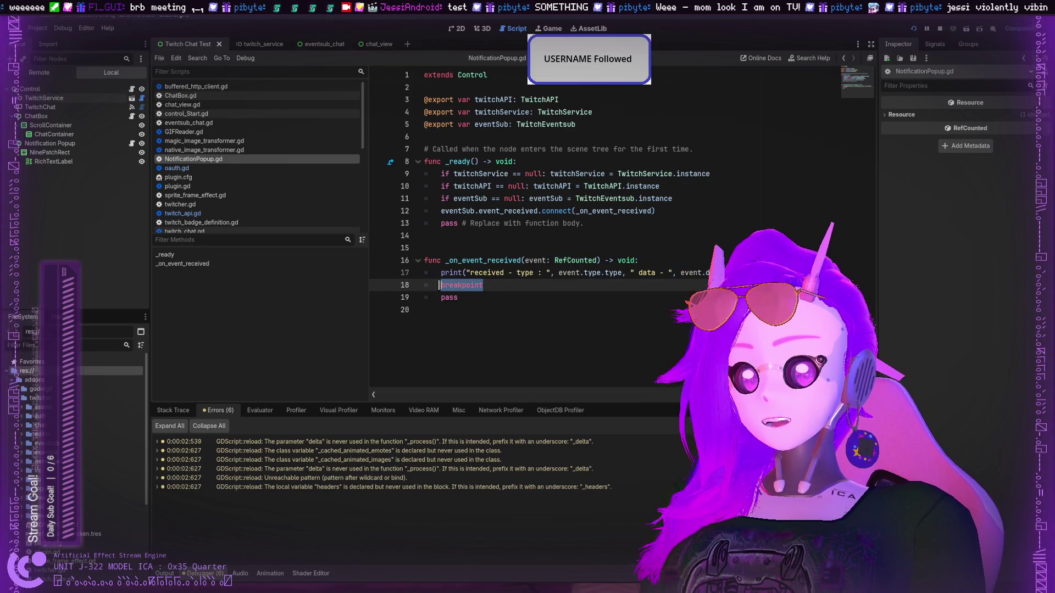
{"action": "left_click", "coordinate": [539, 296]}
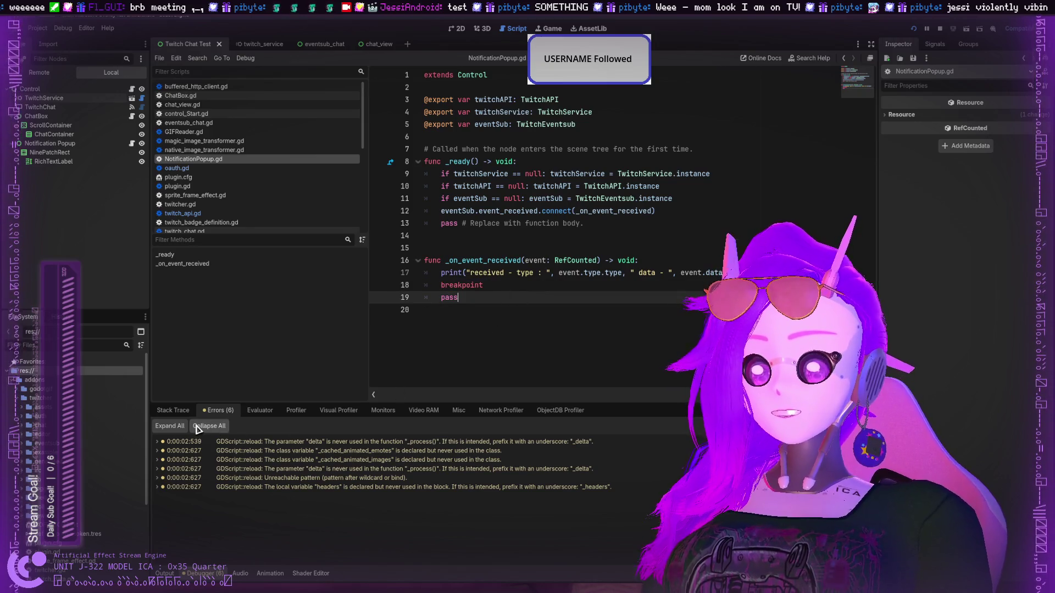
{"action": "left_click", "coordinate": [174, 410]}
{"action": "left_click", "coordinate": [219, 411]}
{"action": "key", "text": "F5"}
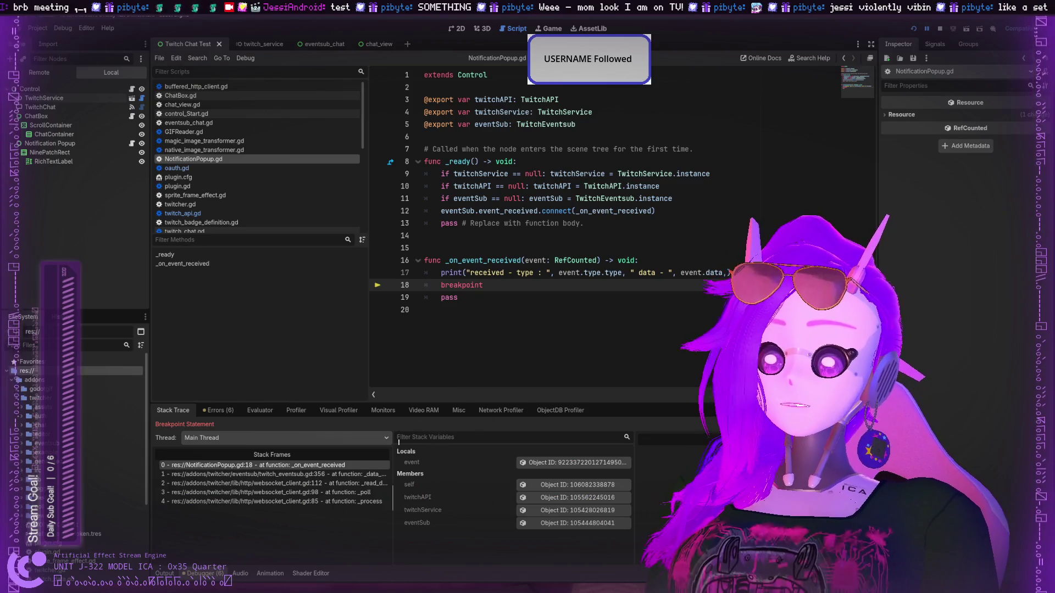
In Stack Trace, inspect frame 1 in twitch_eventsub.gd and scroll through its locals.
{"action": "left_click", "coordinate": [218, 412]}
{"action": "left_click", "coordinate": [173, 410]}
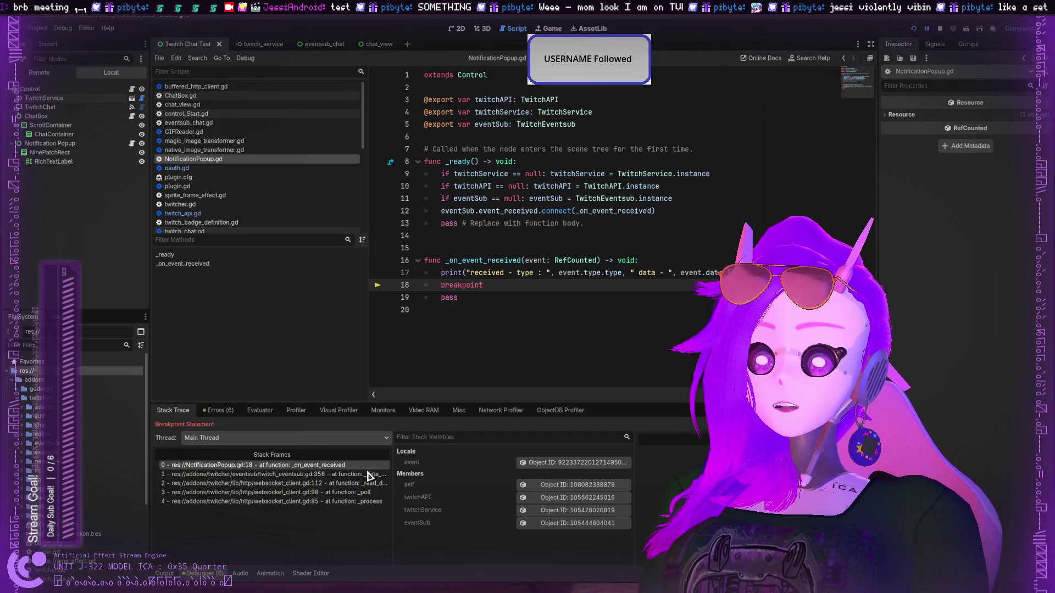
{"action": "left_click", "coordinate": [318, 475]}
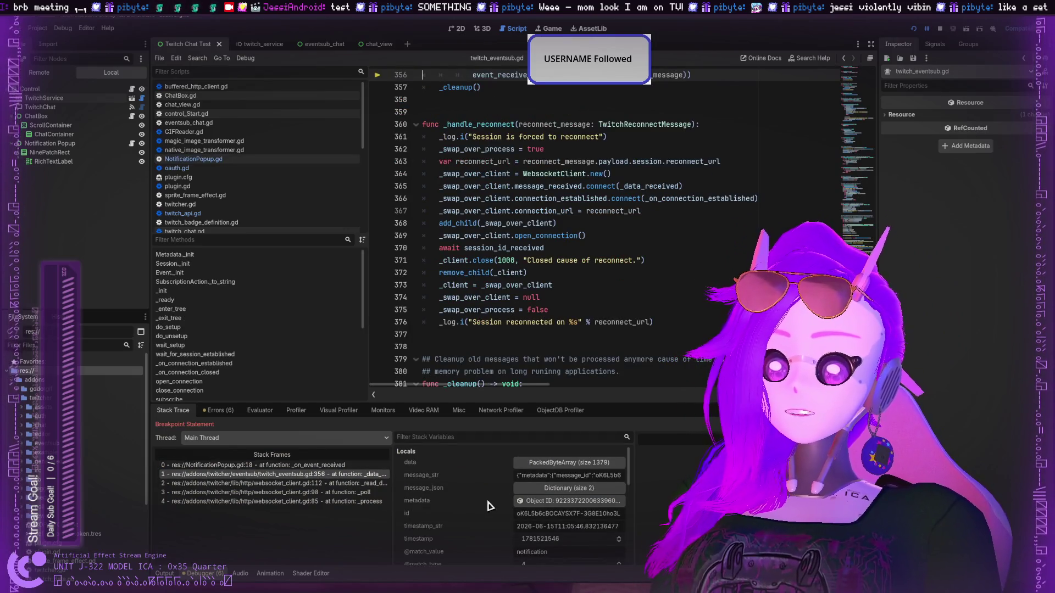
{"action": "scroll", "coordinate": [489, 501], "scroll_direction": "down", "scroll_amount": 2}
{"action": "scroll", "coordinate": [506, 491], "scroll_direction": "down", "scroll_amount": 2}
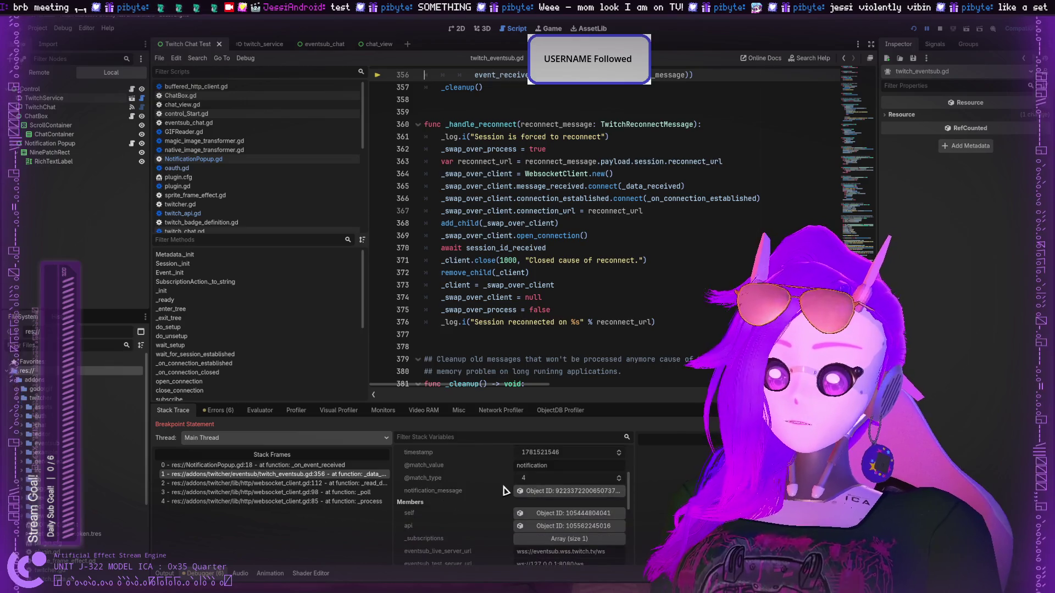
{"action": "scroll", "coordinate": [470, 482], "scroll_direction": "down", "scroll_amount": 2}
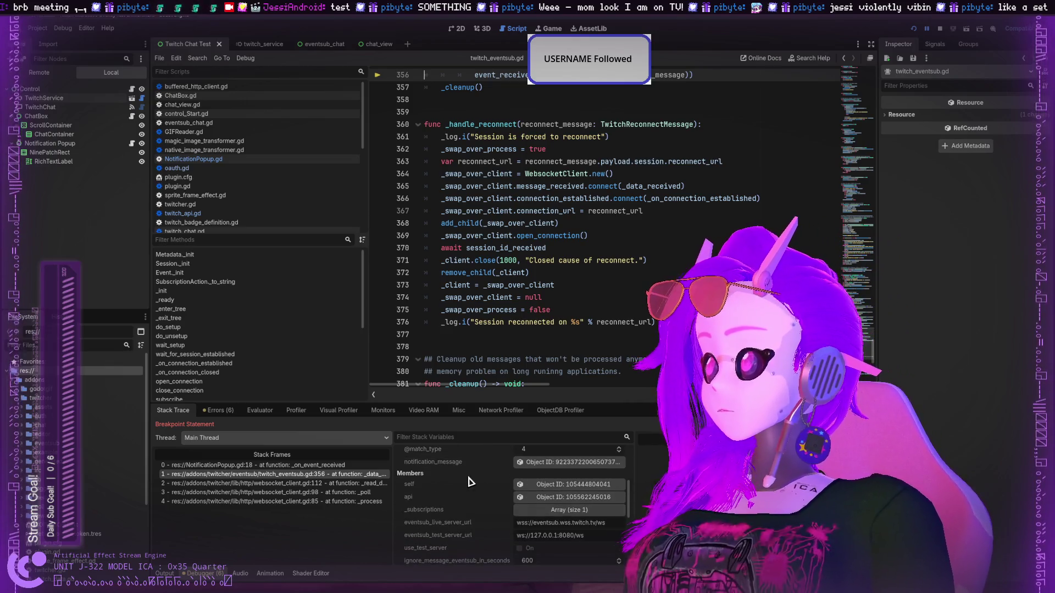
{"action": "scroll", "coordinate": [549, 500], "scroll_direction": "down", "scroll_amount": 1}
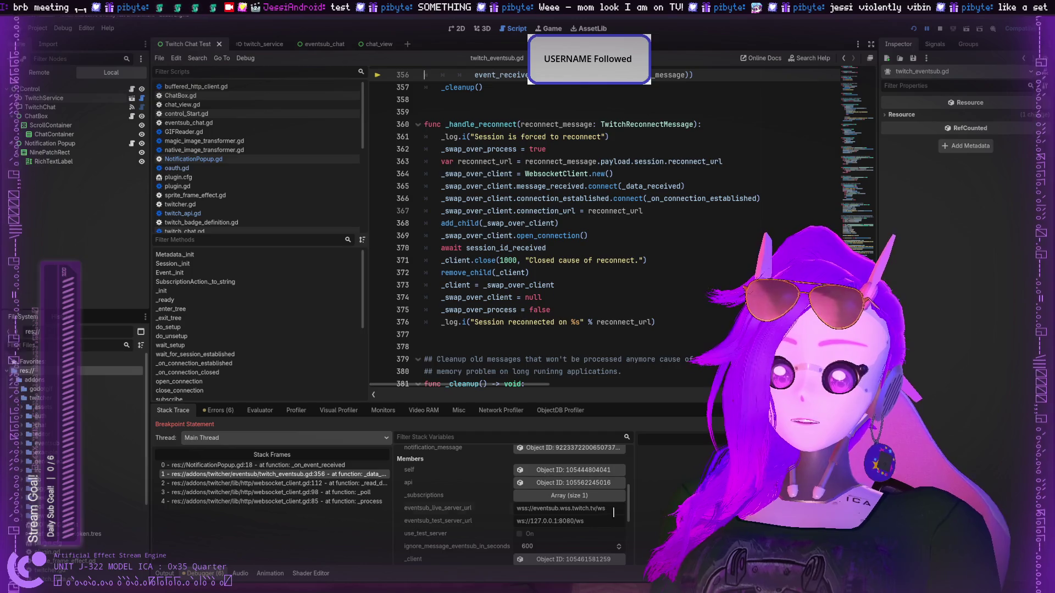
Check the eventsub server URL and frame 2, then open frame 0's event object in the Inspector.
{"action": "left_click_drag", "start_coordinate": [613, 512], "coordinate": [527, 509]}
{"action": "right_click", "coordinate": [527, 509]}
{"action": "left_click", "coordinate": [548, 498]}
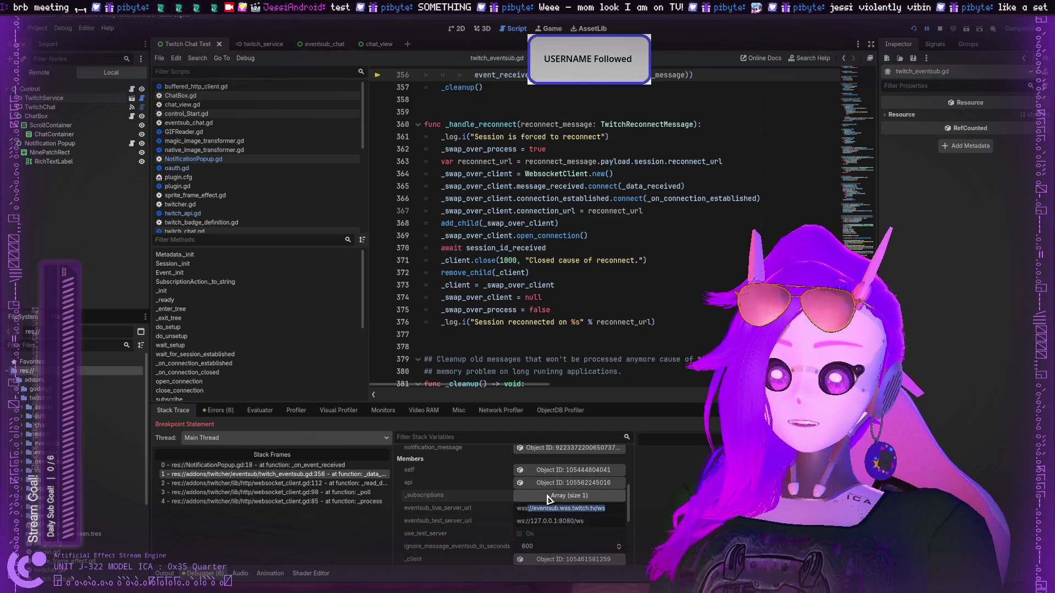
{"action": "scroll", "coordinate": [549, 498], "scroll_direction": "up", "scroll_amount": 6}
{"action": "scroll", "coordinate": [551, 496], "scroll_direction": "down", "scroll_amount": 8}
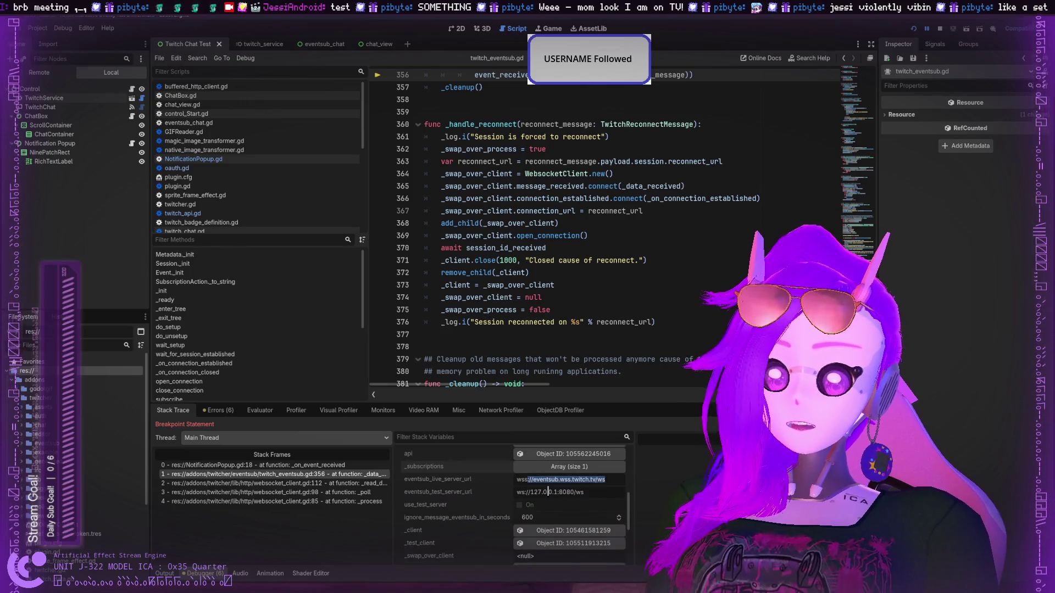
{"action": "left_click", "coordinate": [319, 484]}
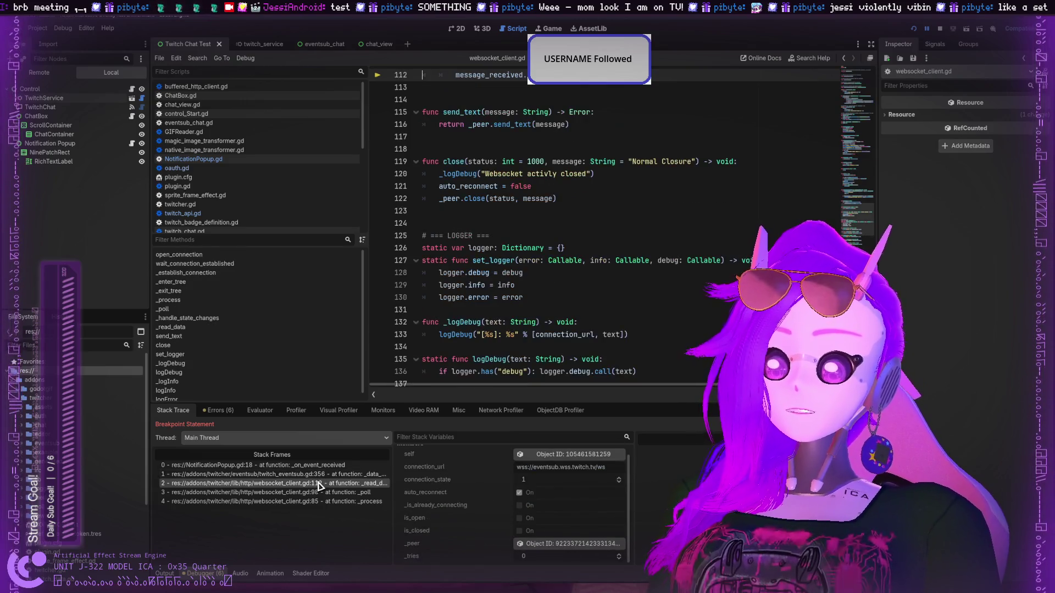
{"action": "left_click", "coordinate": [317, 466]}
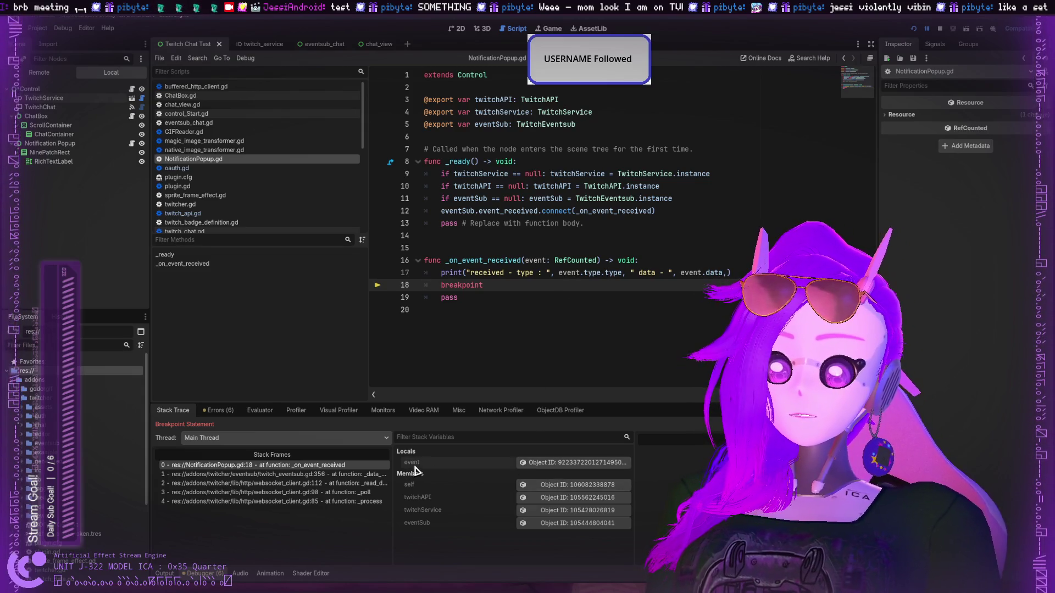
{"action": "left_click", "coordinate": [530, 468]}
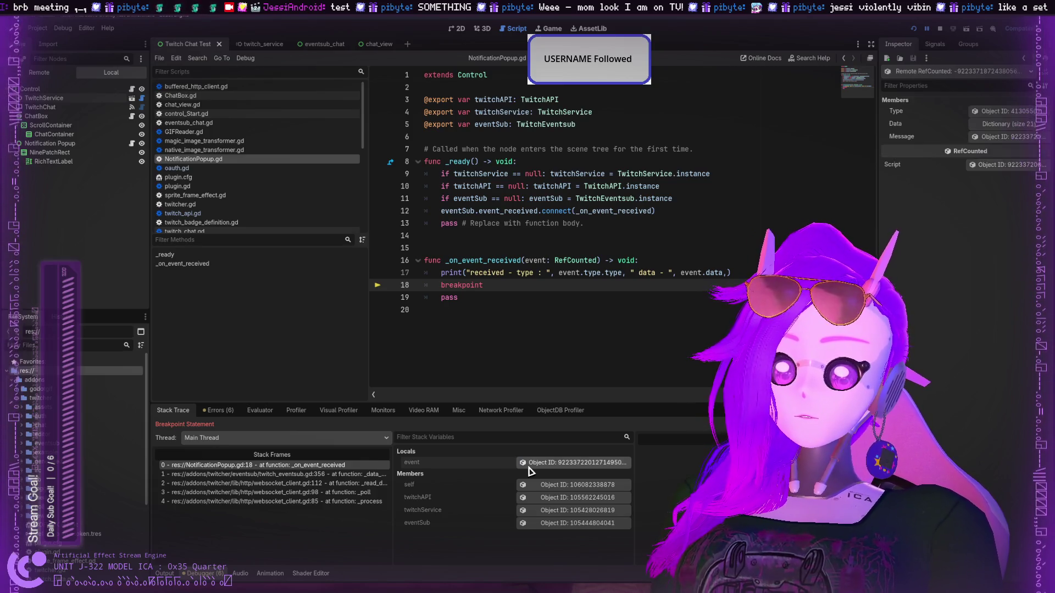
Open the event's type definition and expand its Scopes array.
{"action": "left_click", "coordinate": [992, 113]}
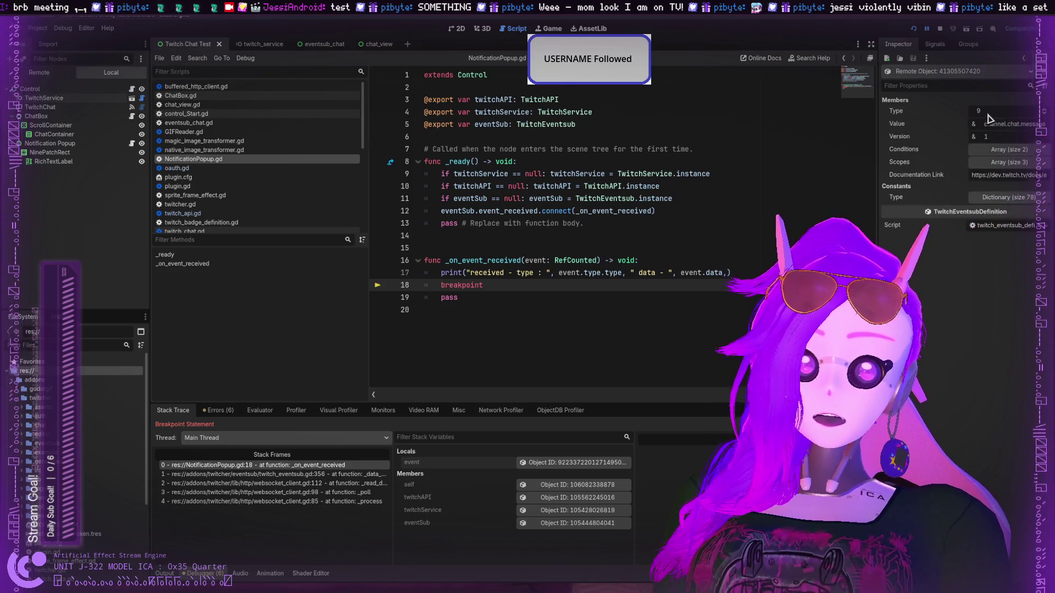
{"action": "left_click", "coordinate": [982, 137]}
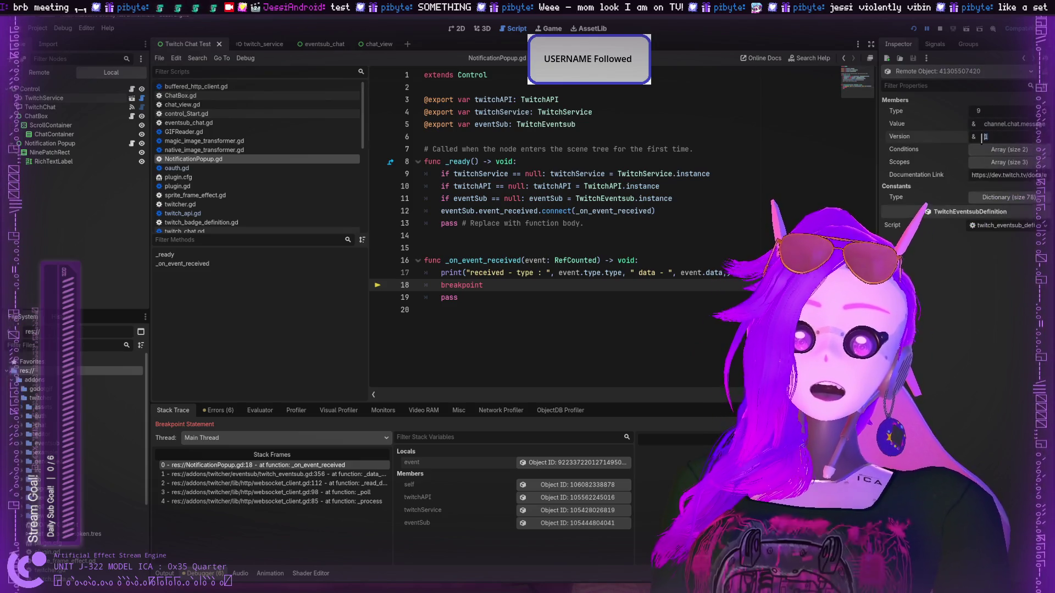
{"action": "key", "text": "Return"}
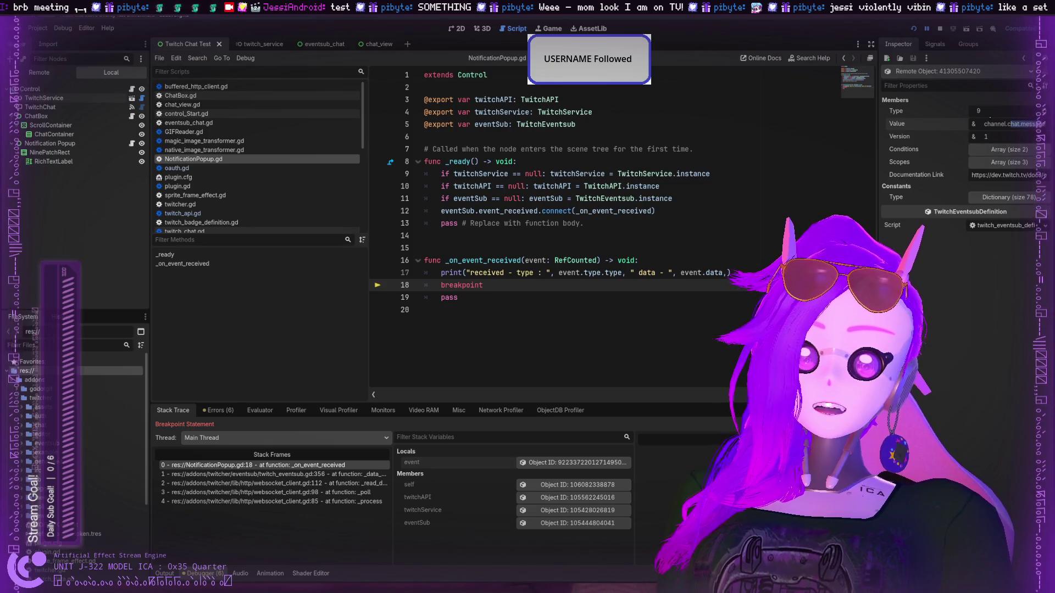
{"action": "left_click_drag", "start_coordinate": [979, 114], "coordinate": [962, 114]}
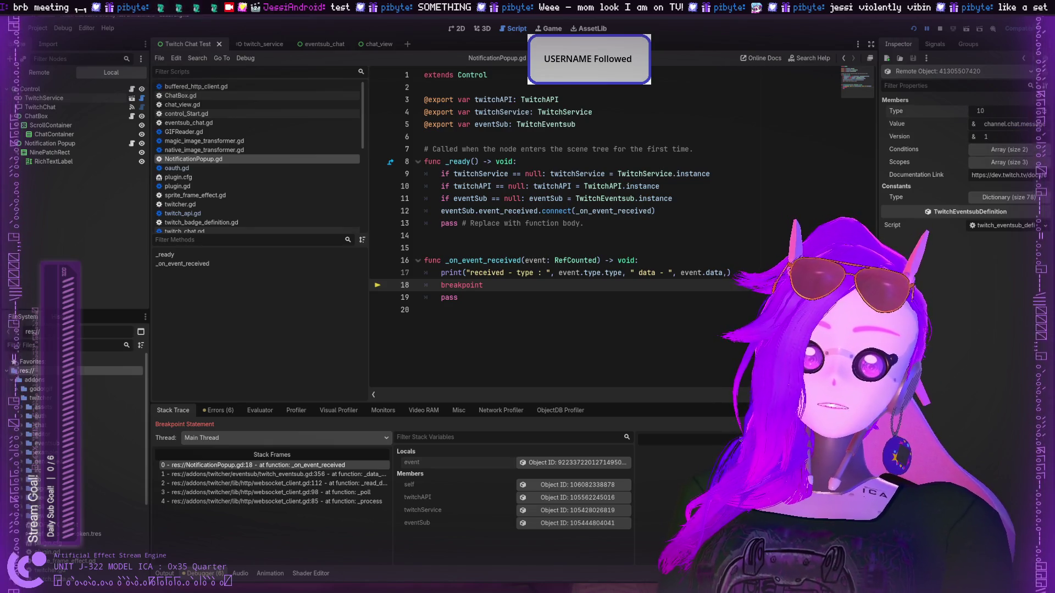
{"action": "left_click", "coordinate": [1006, 161]}
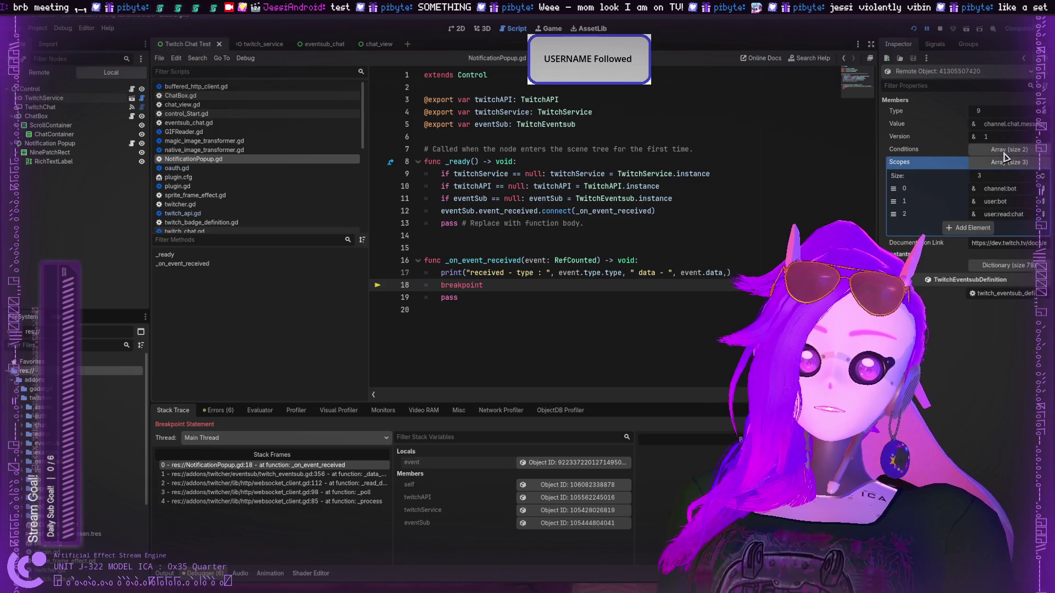
Expand Conditions and the event-type constants, widening the Inspector to see CHANNEL_FOLLOW is 5.
{"action": "left_click", "coordinate": [1005, 150]}
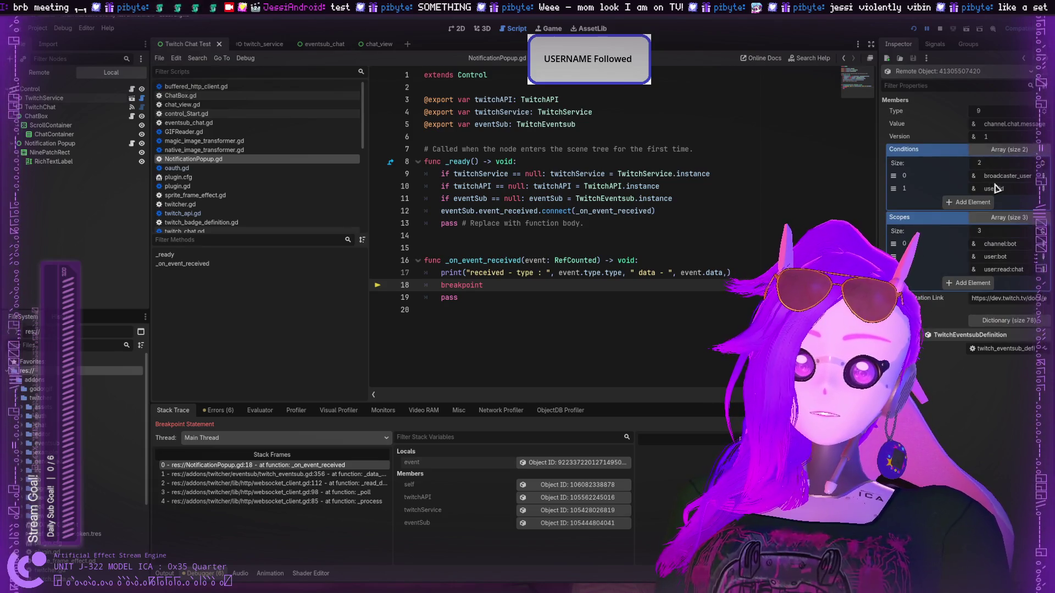
{"action": "left_click", "coordinate": [1000, 321]}
{"action": "scroll", "coordinate": [971, 365], "scroll_direction": "down", "scroll_amount": 2}
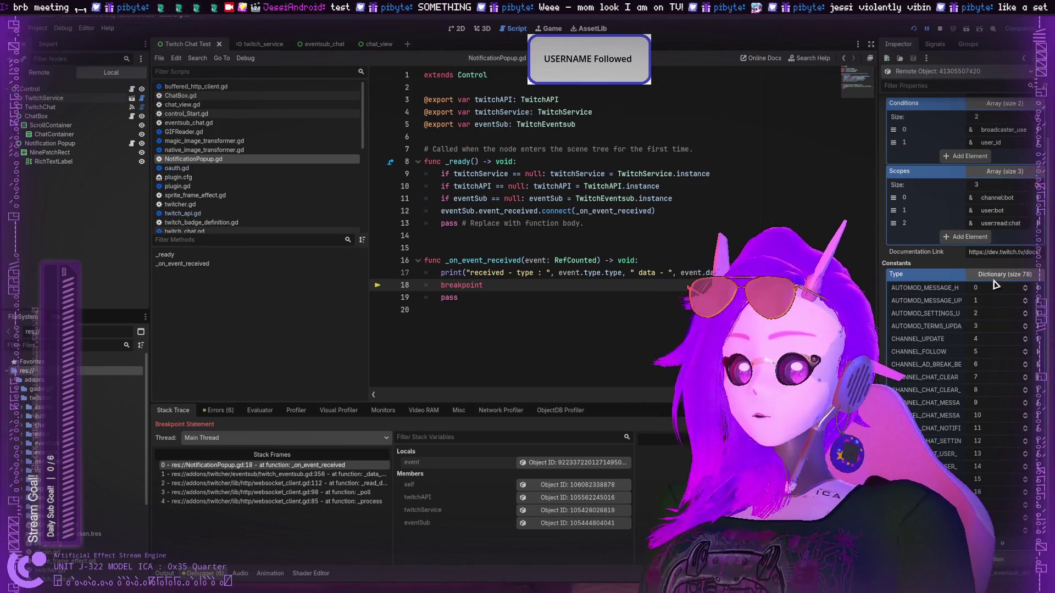
{"action": "left_click_drag", "start_coordinate": [878, 340], "coordinate": [739, 340]}
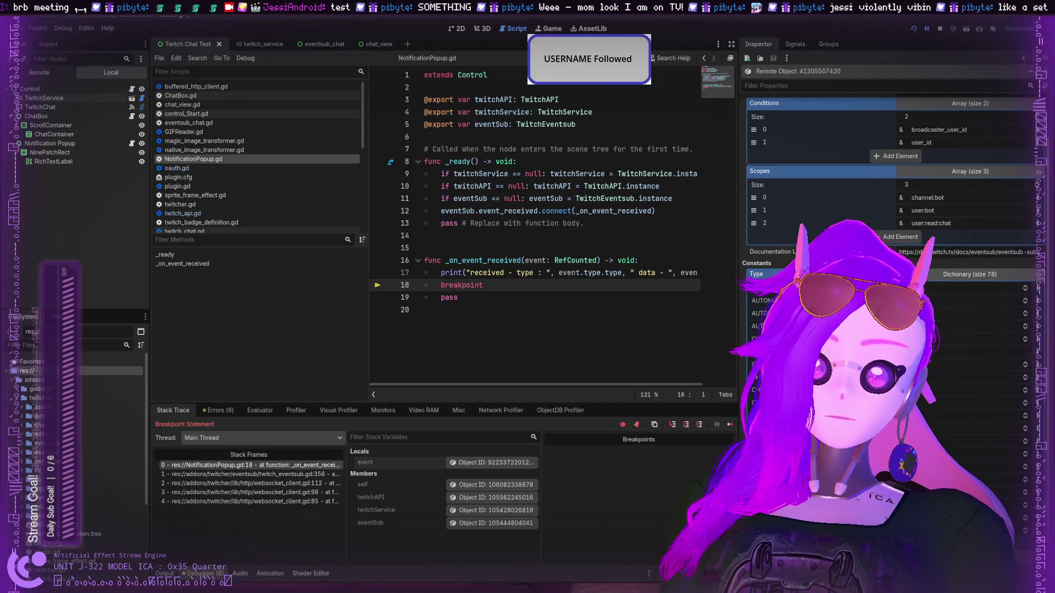
{"action": "scroll", "coordinate": [895, 219], "scroll_direction": "up", "scroll_amount": 2}
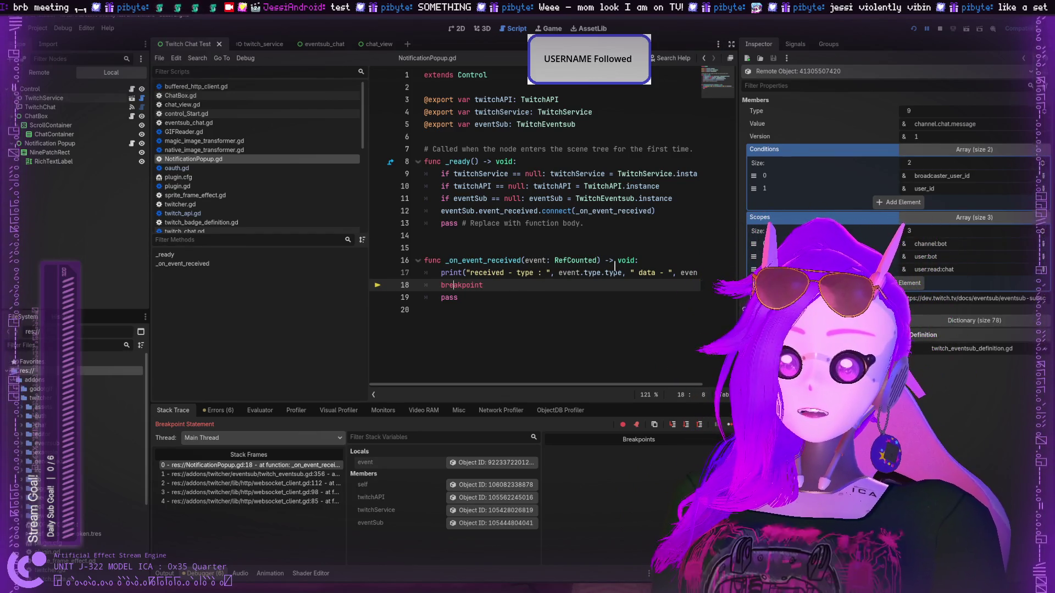
{"action": "key", "text": "Return"}
Leave a blank line above breakpoint, discarding a trial print("EVENT line, and show the Output log.
{"action": "key", "text": "Up"}
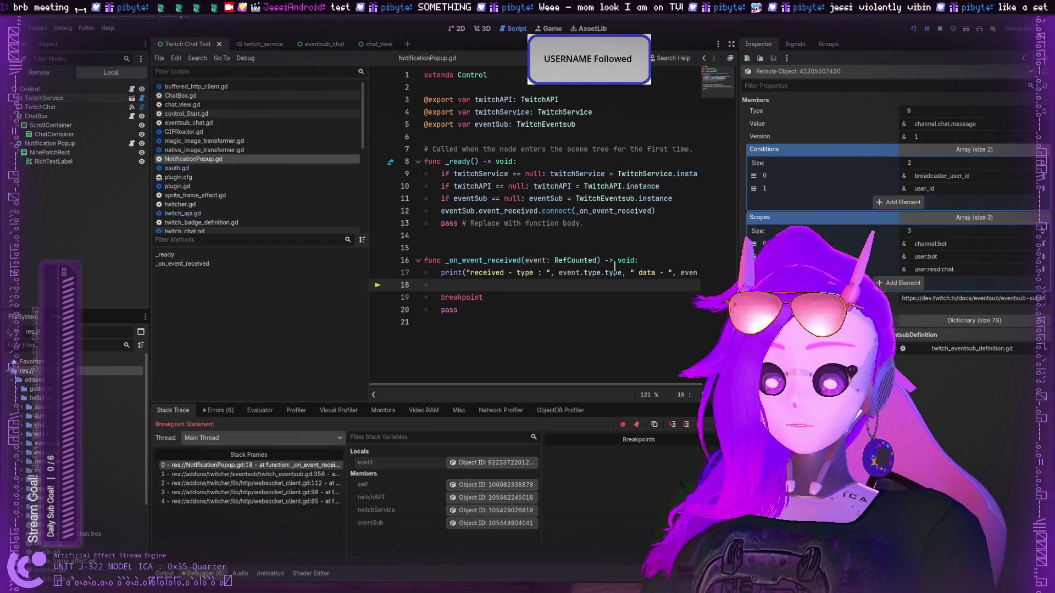
{"action": "type", "text": "("}
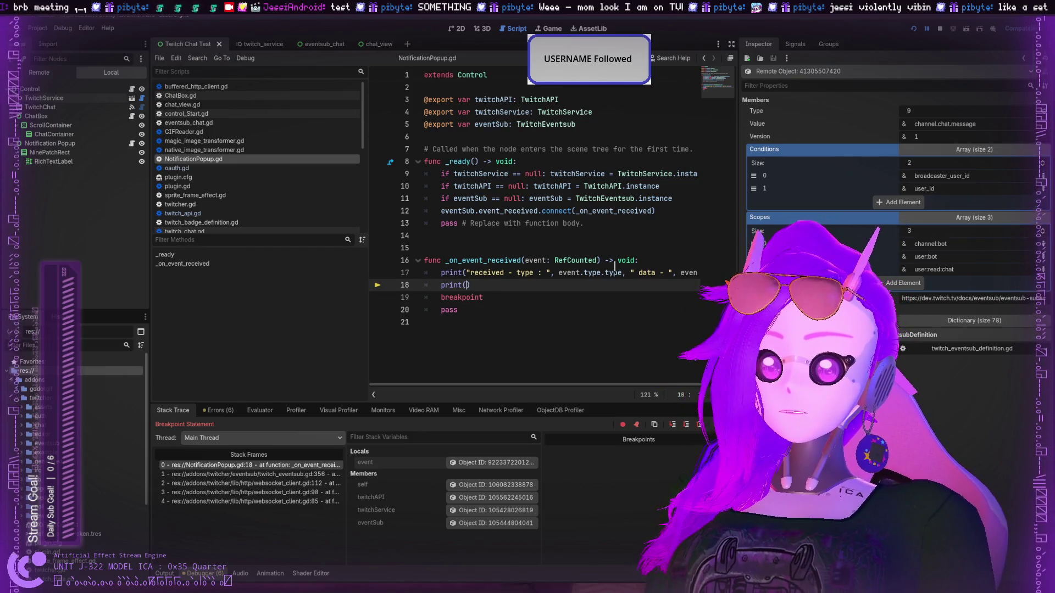
{"action": "type", "text": "\""}
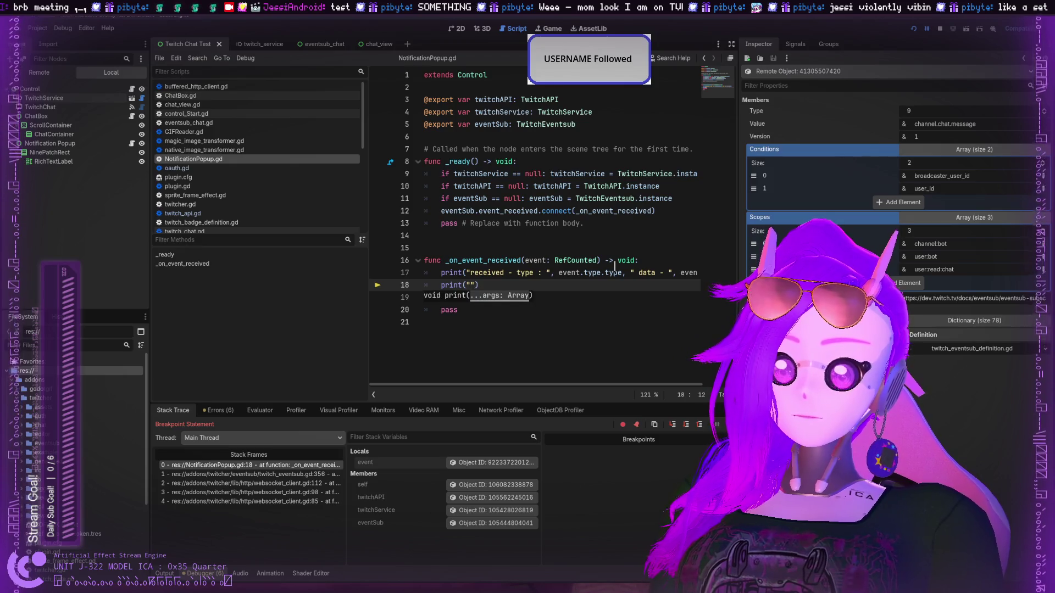
{"action": "type", "text": "EVENT"}
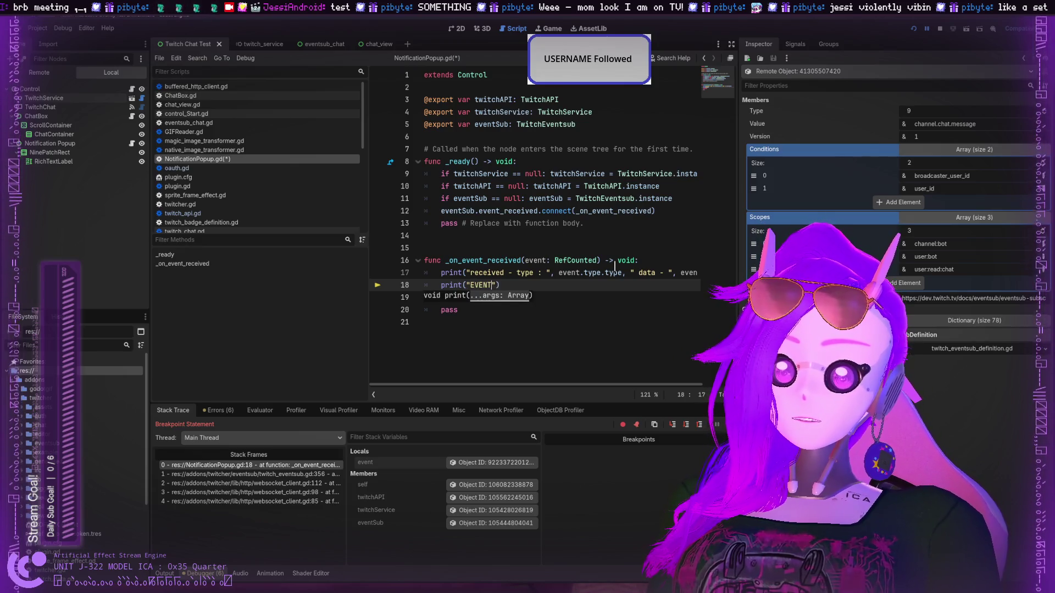
{"action": "key", "text": "BackSpace"}
{"action": "key", "text": "BackSpace"}
{"action": "key", "text": "BackSpace"}
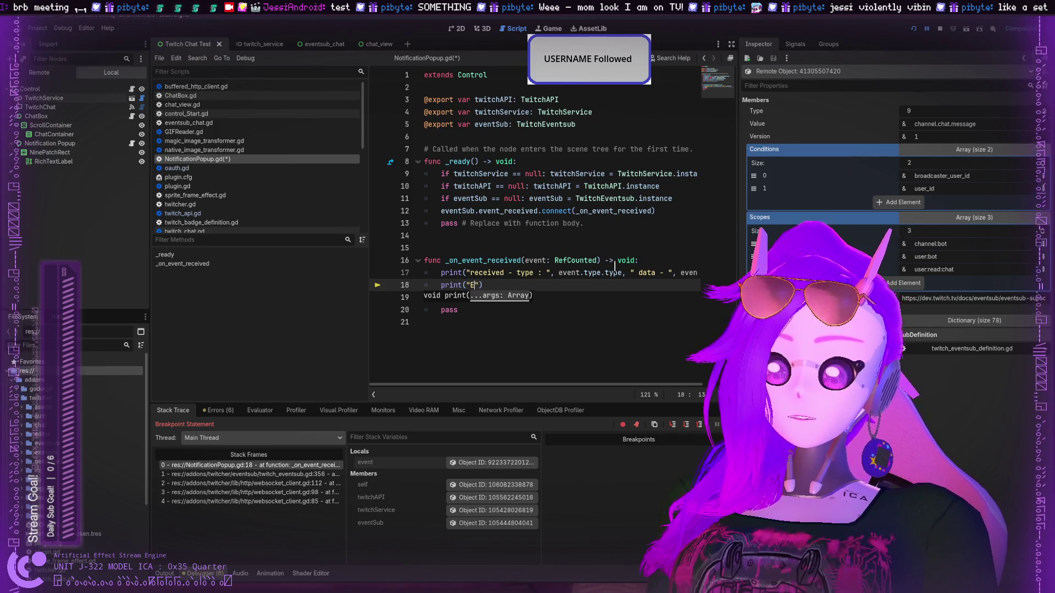
{"action": "key", "text": "End"}
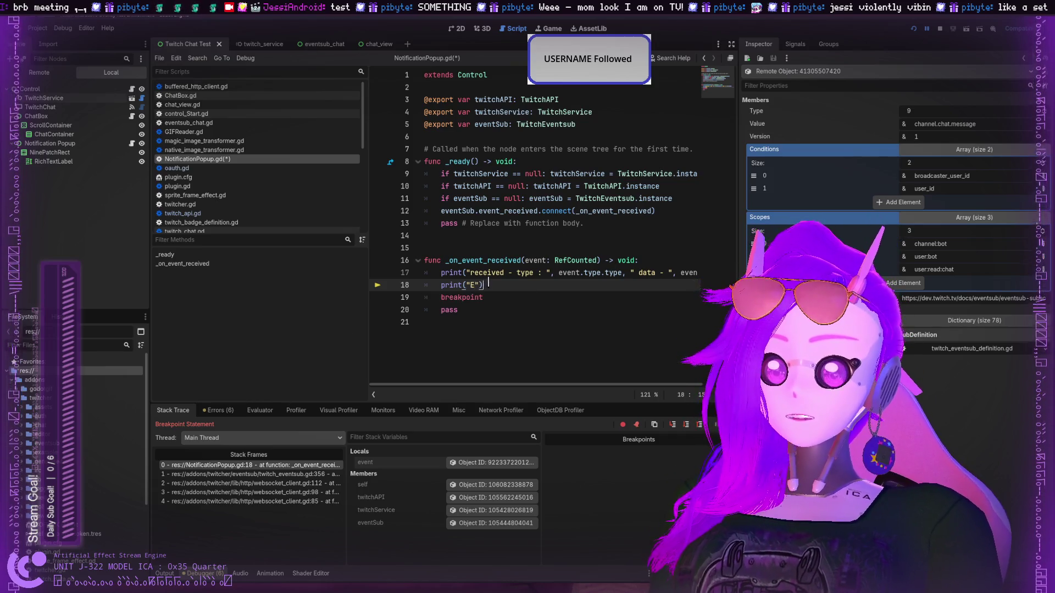
{"action": "key", "text": "shift+Home"}
{"action": "key", "text": "BackSpace"}
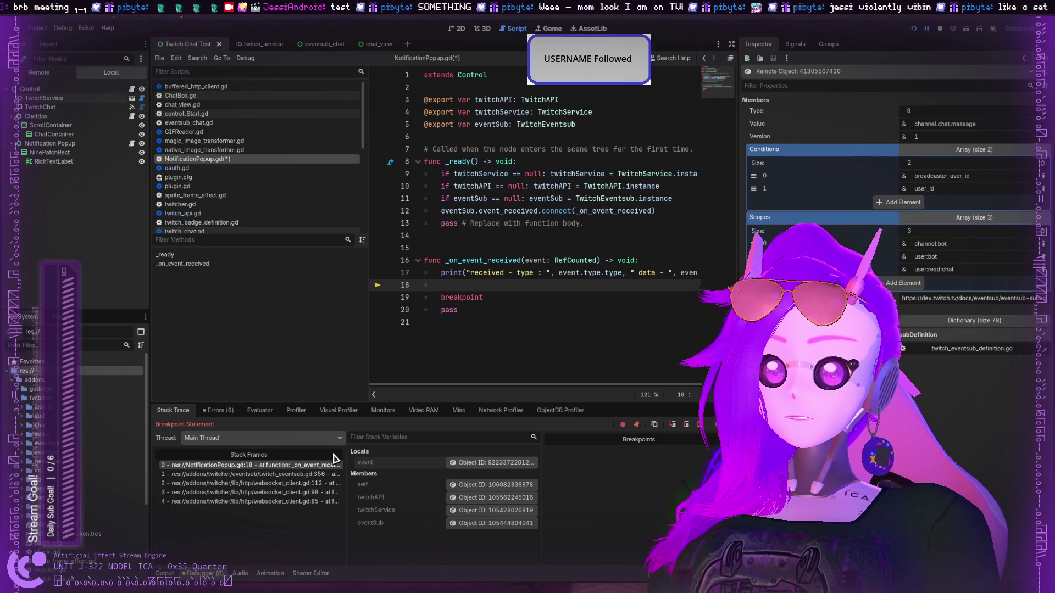
{"action": "left_click", "coordinate": [164, 573]}
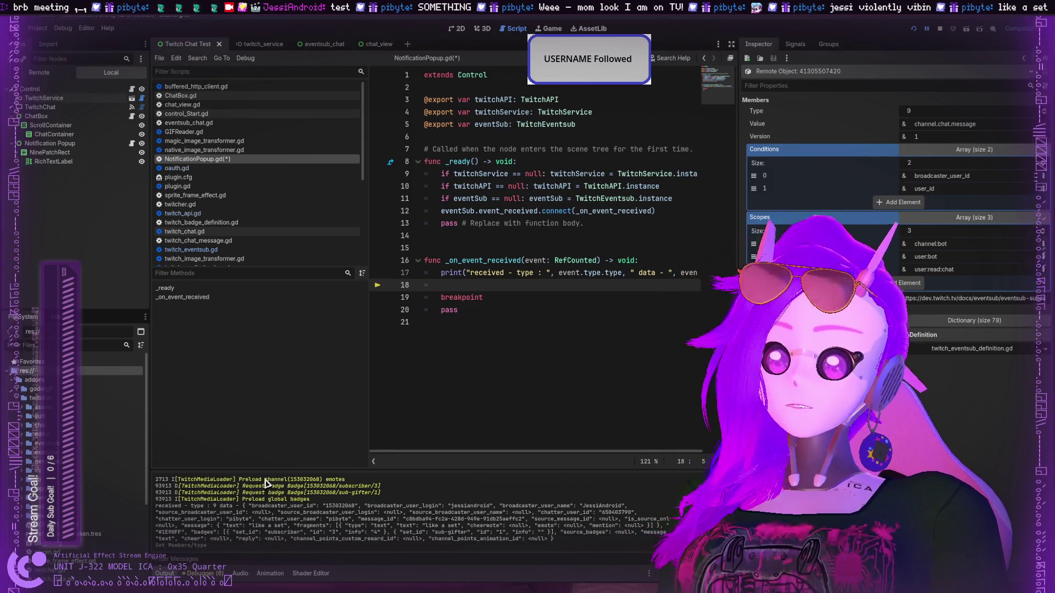
On line 18 write 'if event.type.type == 5:' with an indented print("FOLLOW EVENT GRAB").
{"action": "left_click", "coordinate": [451, 287]}
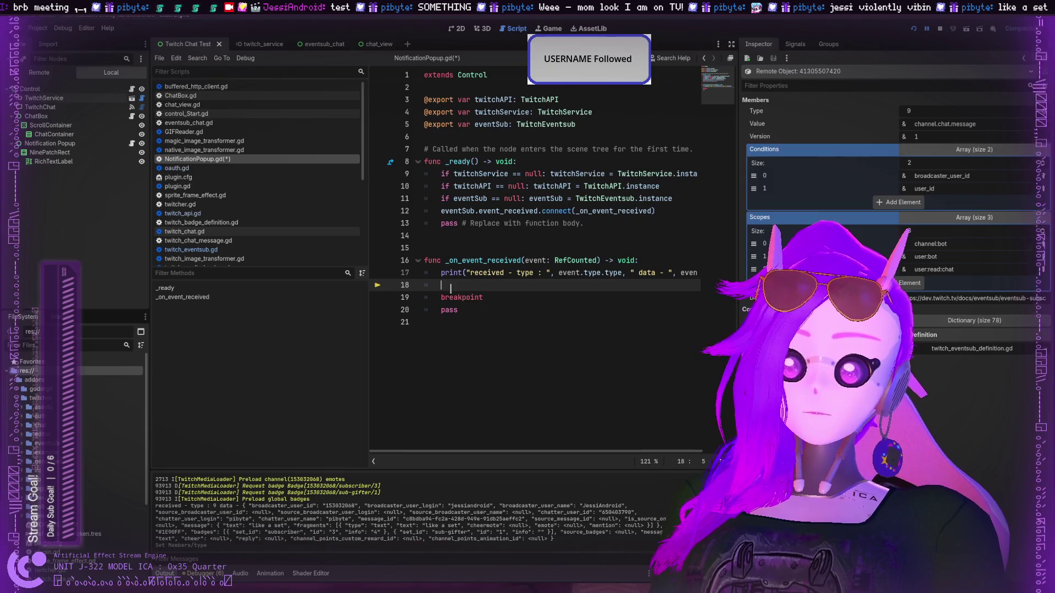
{"action": "type", "text": "if ty"}
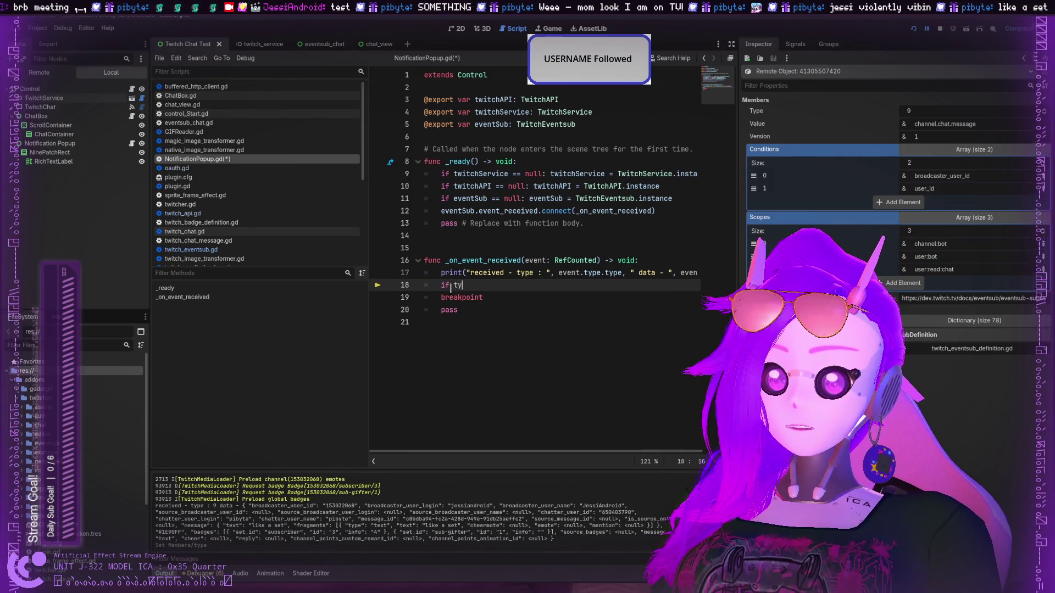
{"action": "key", "text": "BackSpace"}
{"action": "key", "text": "BackSpace"}
{"action": "type", "text": "event.ty"}
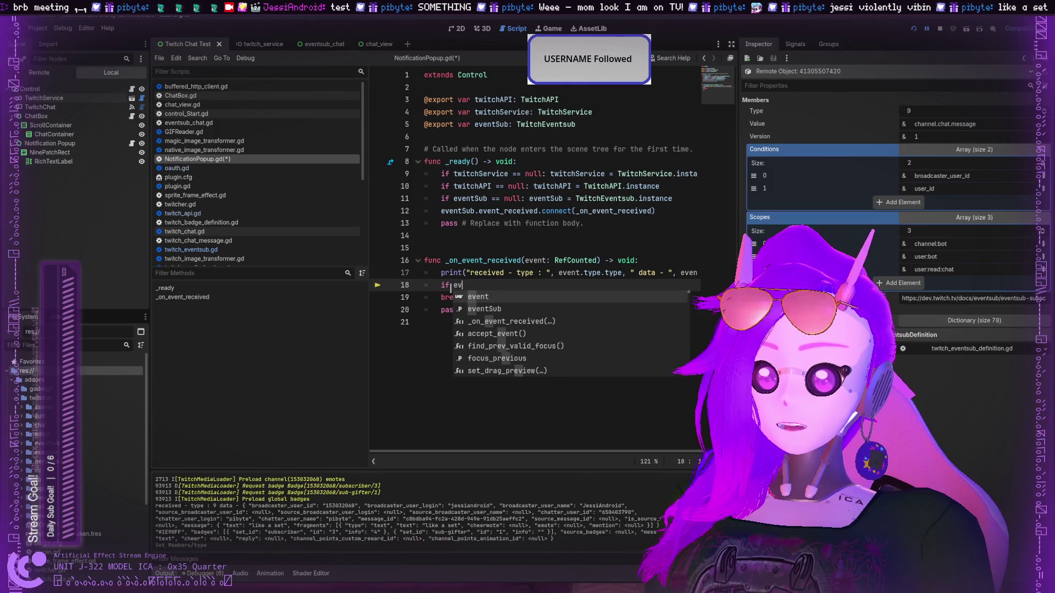
{"action": "key", "text": "BackSpace"}
{"action": "key", "text": "BackSpace"}
{"action": "type", "text": "e.type"}
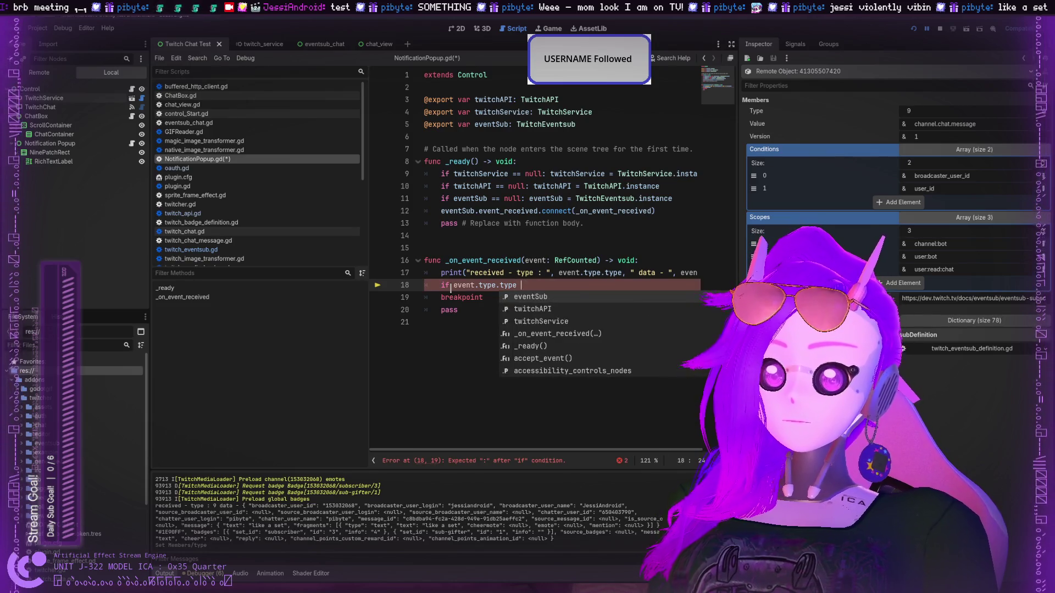
{"action": "type", "text": " 5"}
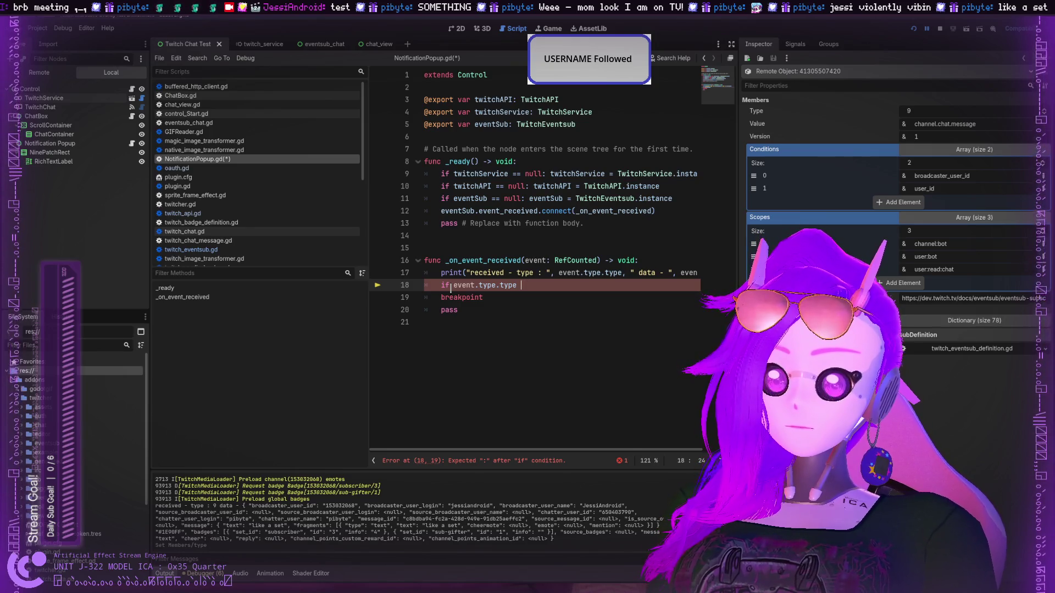
{"action": "type", "text": "==5"}
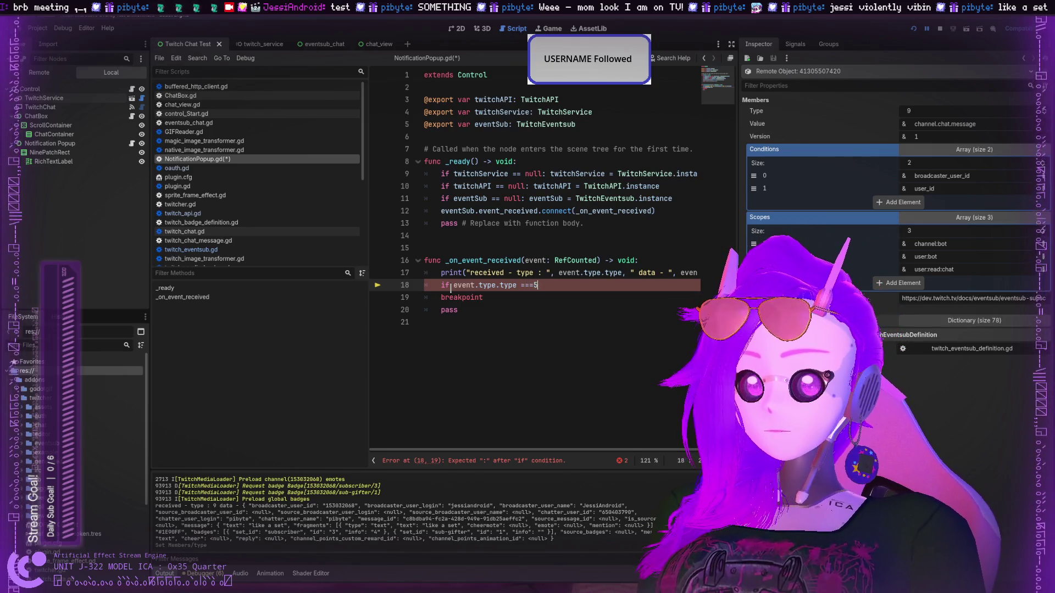
{"action": "key", "text": "BackSpace"}
{"action": "key", "text": "BackSpace"}
{"action": "type", "text": "5"}
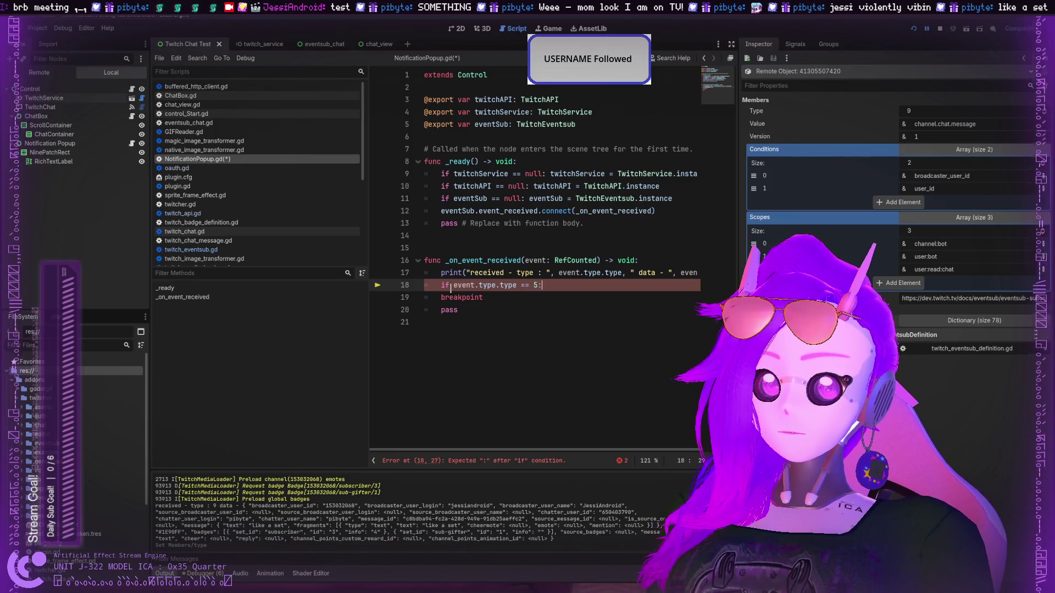
{"action": "type", "text": ":"}
{"action": "key", "text": "Return"}
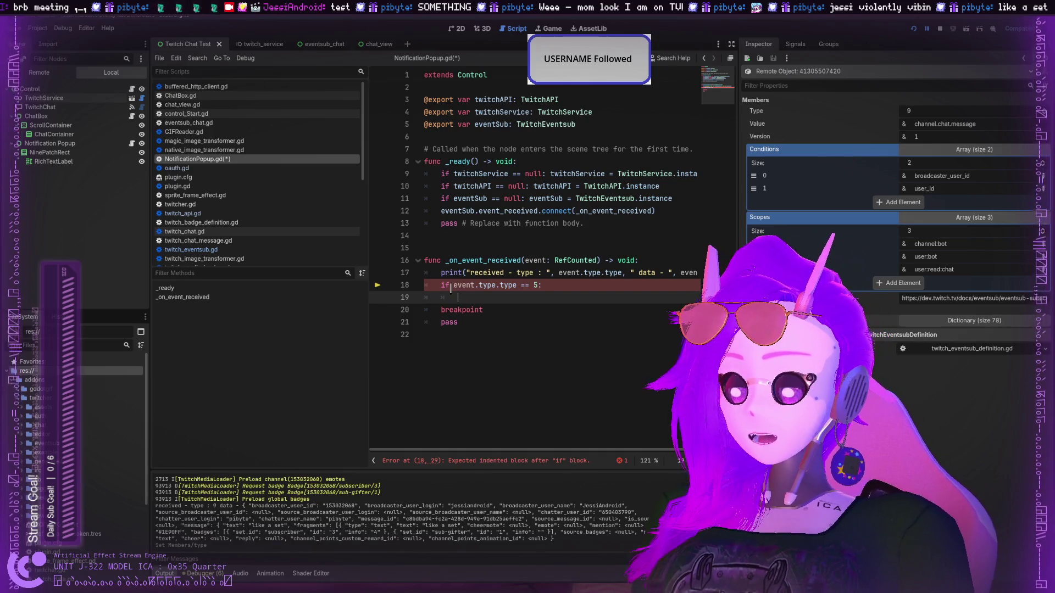
{"action": "type", "text": "print(\"\")"}
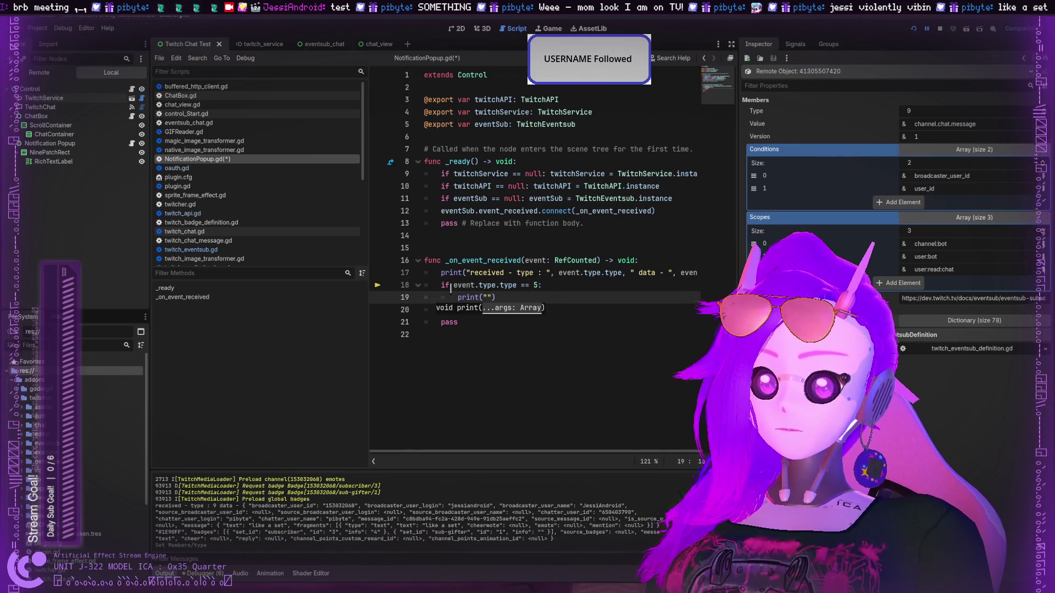
{"action": "type", "text": "FOLLOW "}
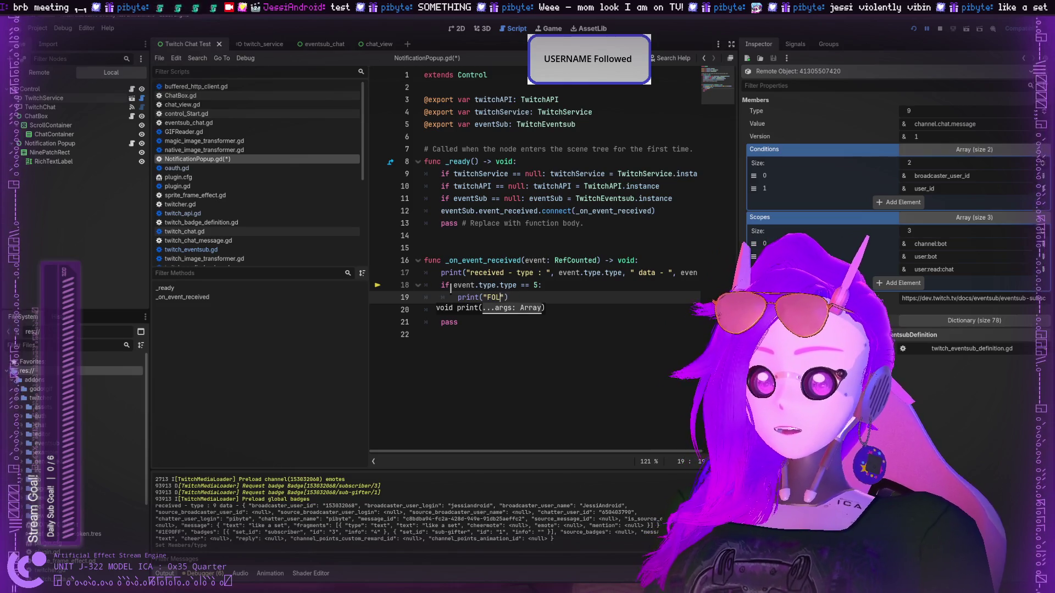
{"action": "type", "text": "EVENT GRAB"}
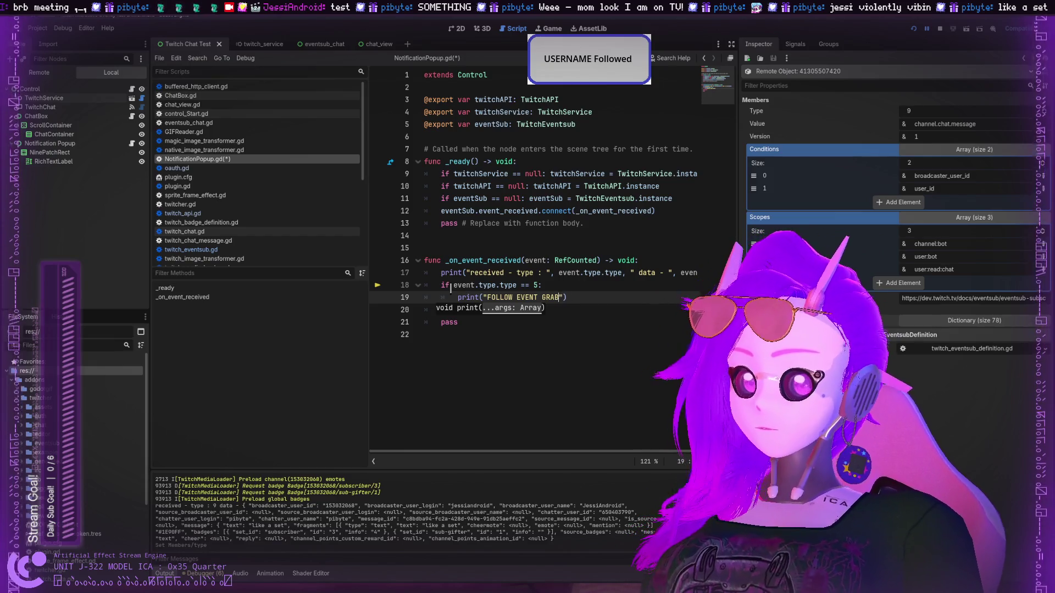
Save NotificationPopup.gd with Ctrl+S and relaunch the game.
{"action": "key", "text": "Down"}
{"action": "key", "text": "Down"}
{"action": "key", "text": "Down"}
{"action": "key", "text": "ctrl+s"}
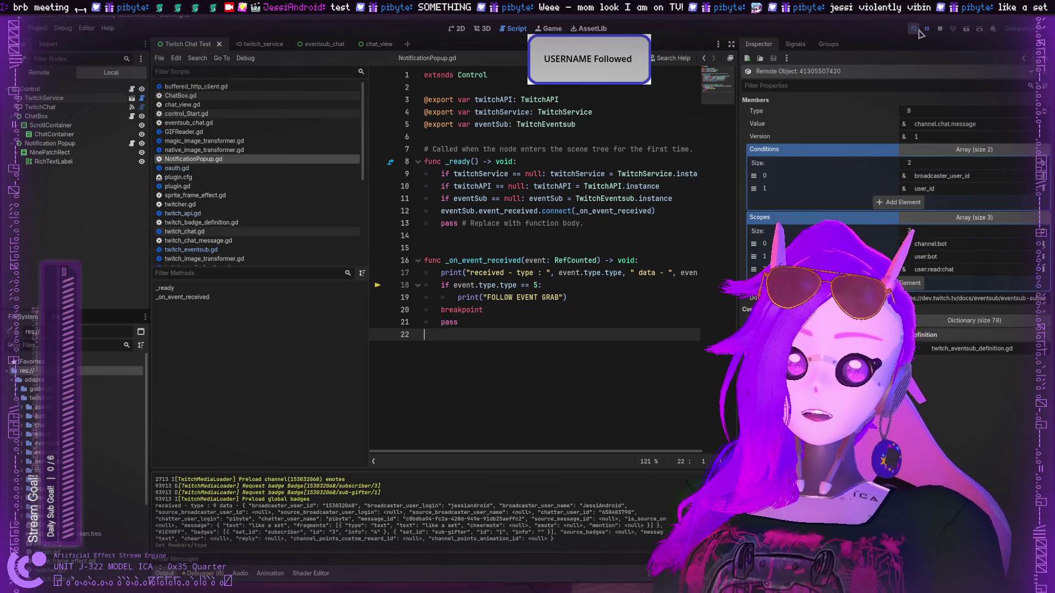
{"action": "left_click", "coordinate": [918, 30]}
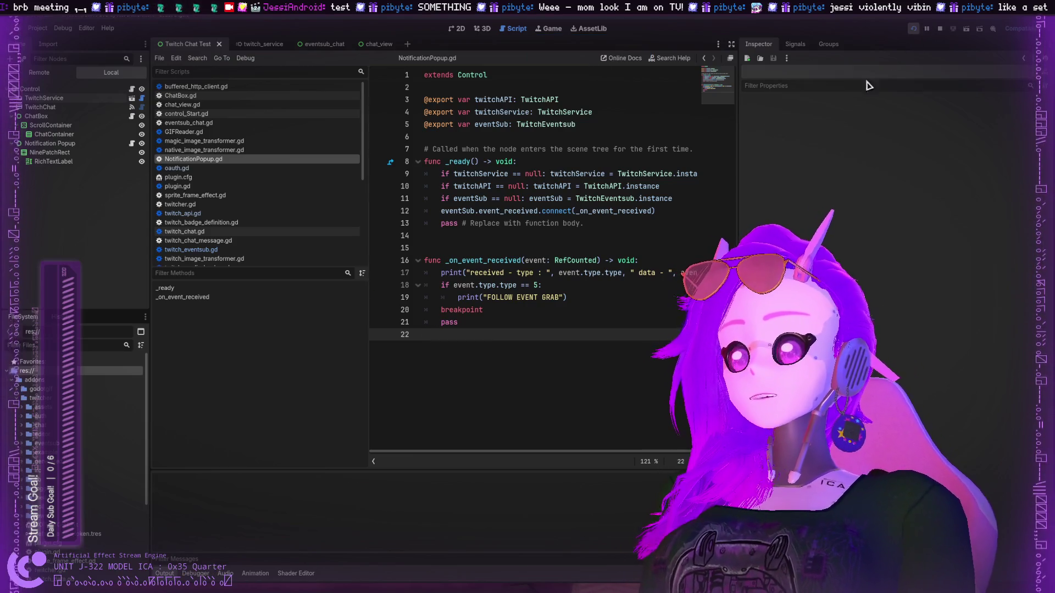
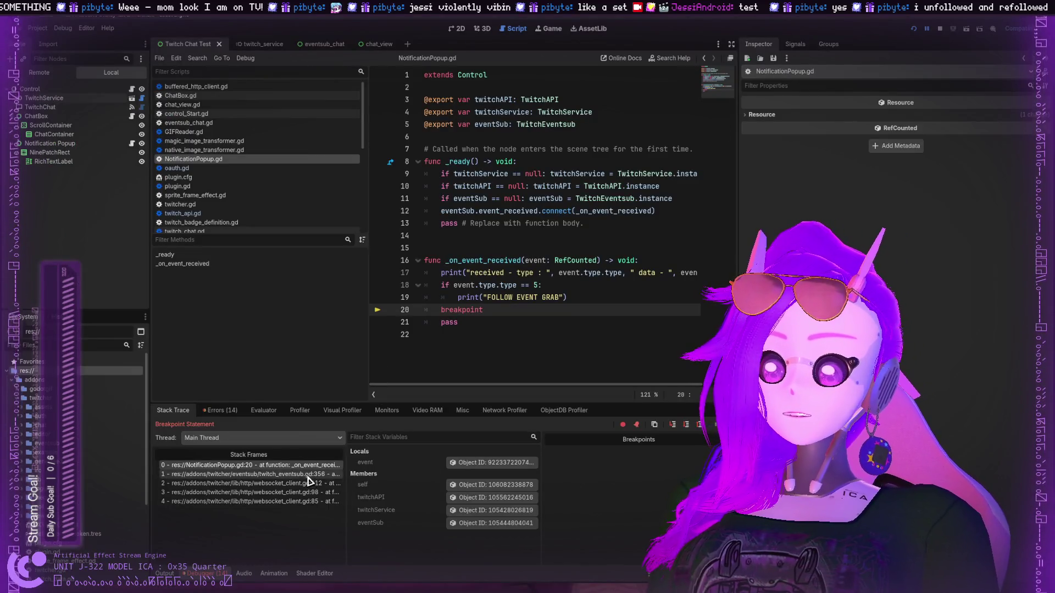
Highlight 'type' and 'FOLLOW' in the script, then show TwitchService's OAuth settings in the Inspector.
{"action": "double_click", "coordinate": [519, 273]}
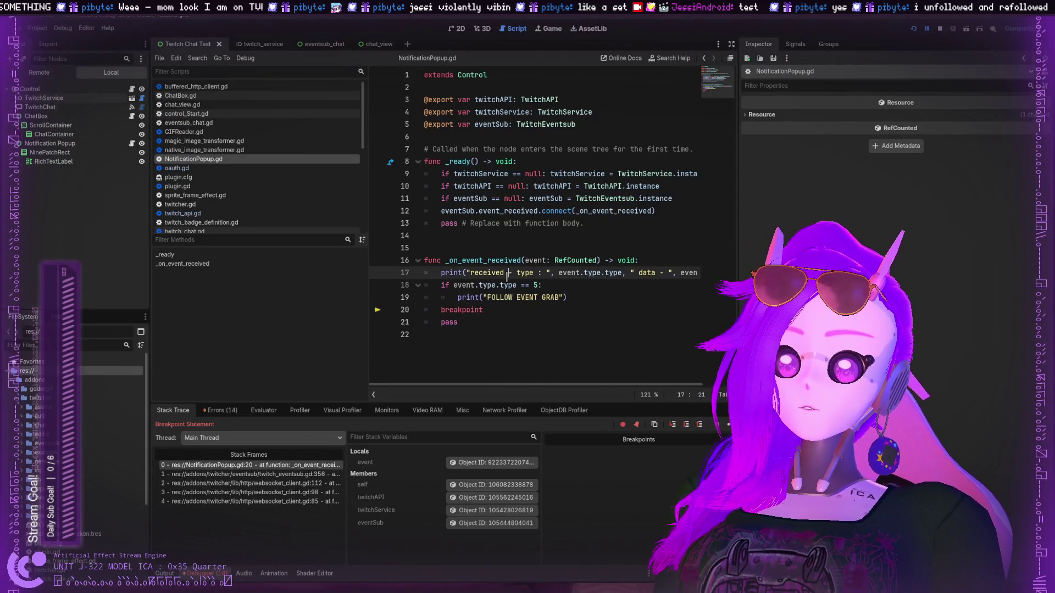
{"action": "double_click", "coordinate": [499, 297]}
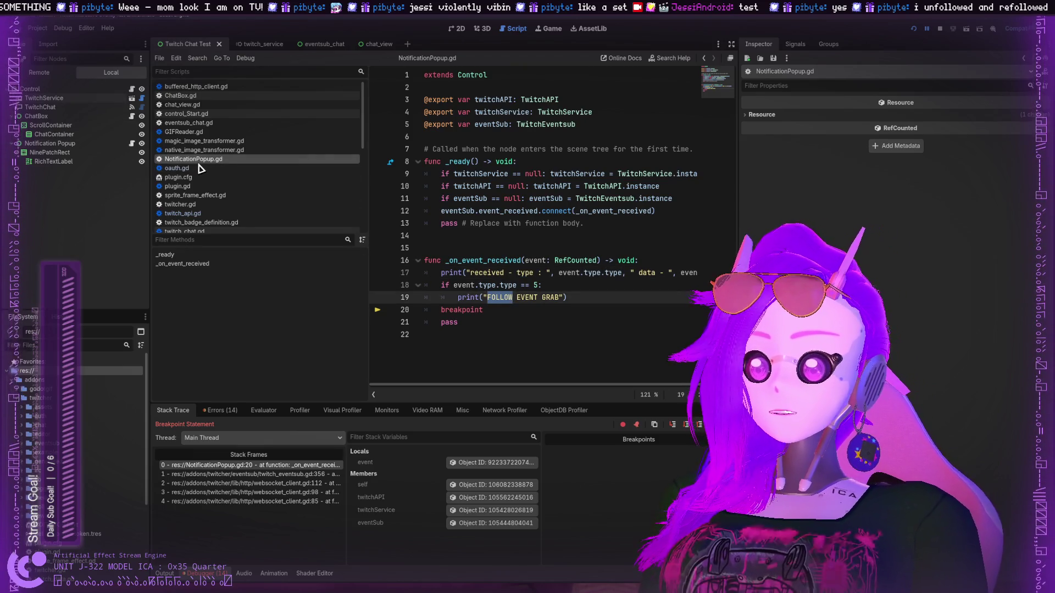
{"action": "left_click", "coordinate": [52, 106]}
{"action": "left_click", "coordinate": [47, 98]}
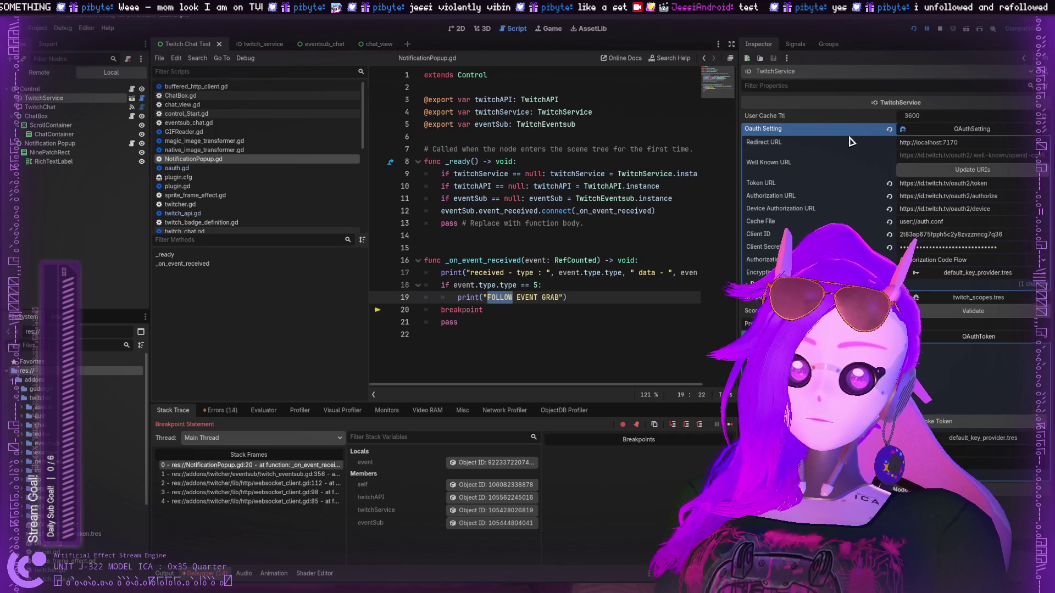
Collapse the OAuthSetting and Token sections, leaving the twitch_scopes.tres checklist expanded.
{"action": "left_click", "coordinate": [995, 132]}
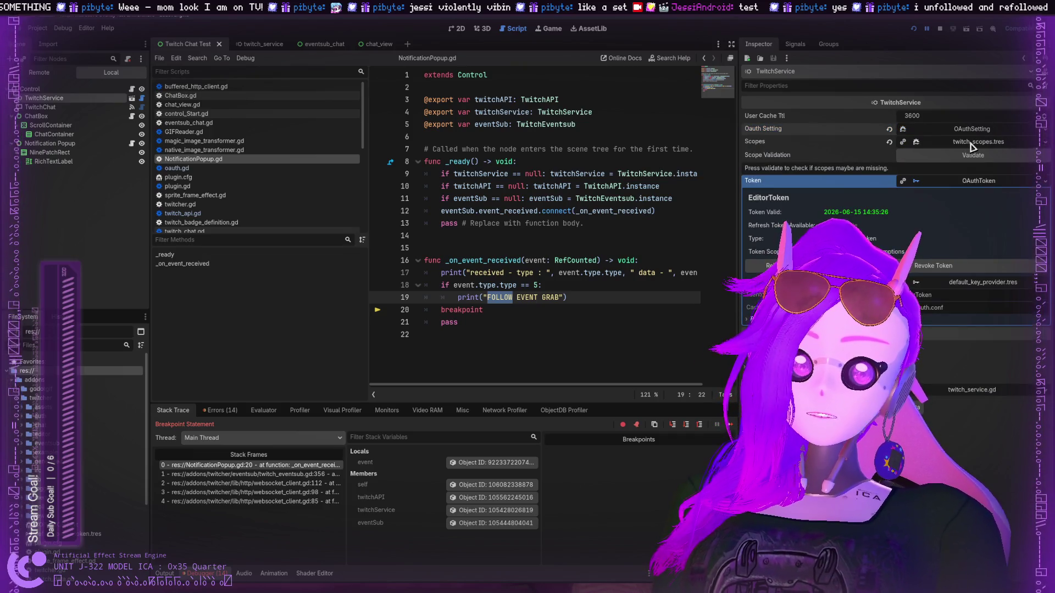
{"action": "left_click", "coordinate": [971, 143]}
{"action": "left_click", "coordinate": [971, 130]}
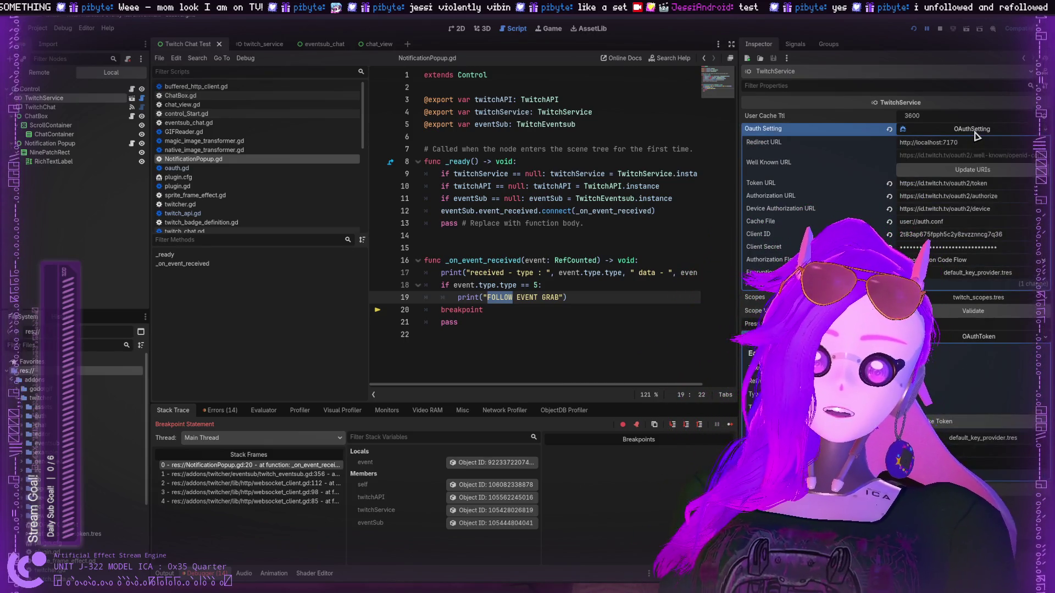
{"action": "left_click", "coordinate": [974, 131]}
{"action": "left_click", "coordinate": [971, 143]}
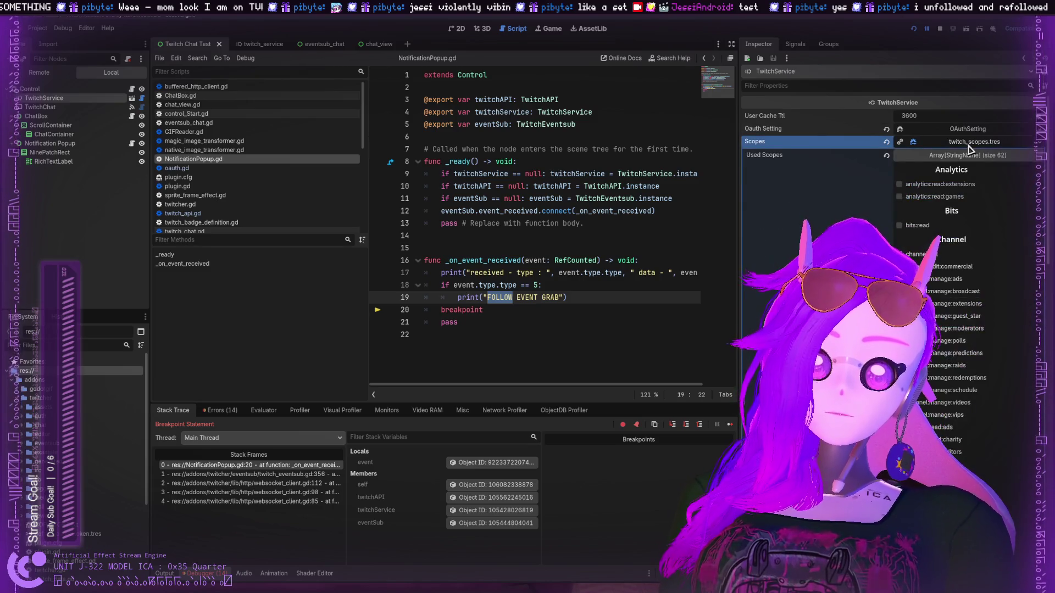
{"action": "left_click", "coordinate": [970, 142]}
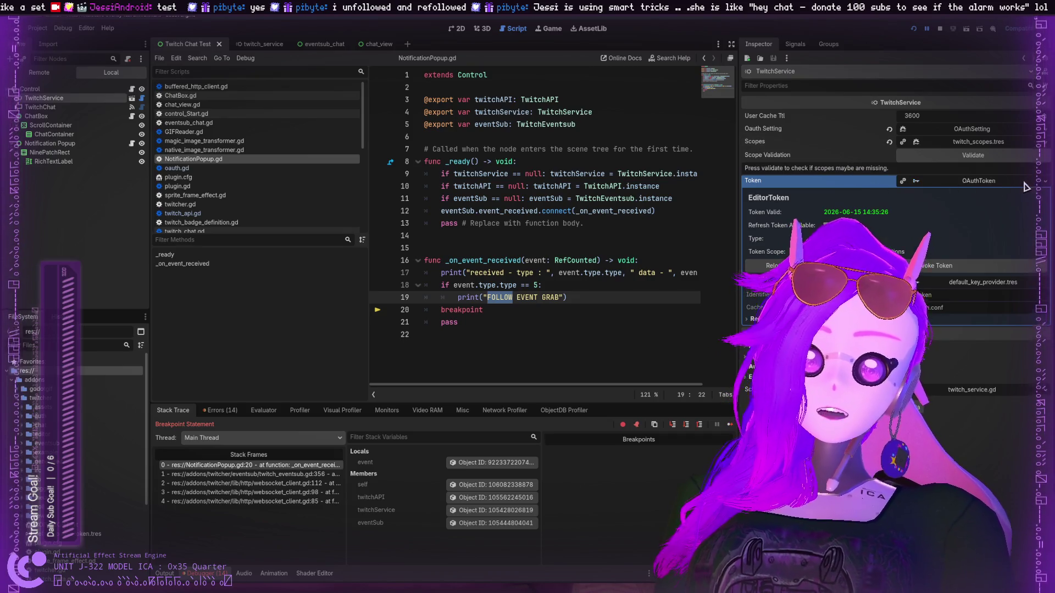
{"action": "left_click", "coordinate": [980, 180]}
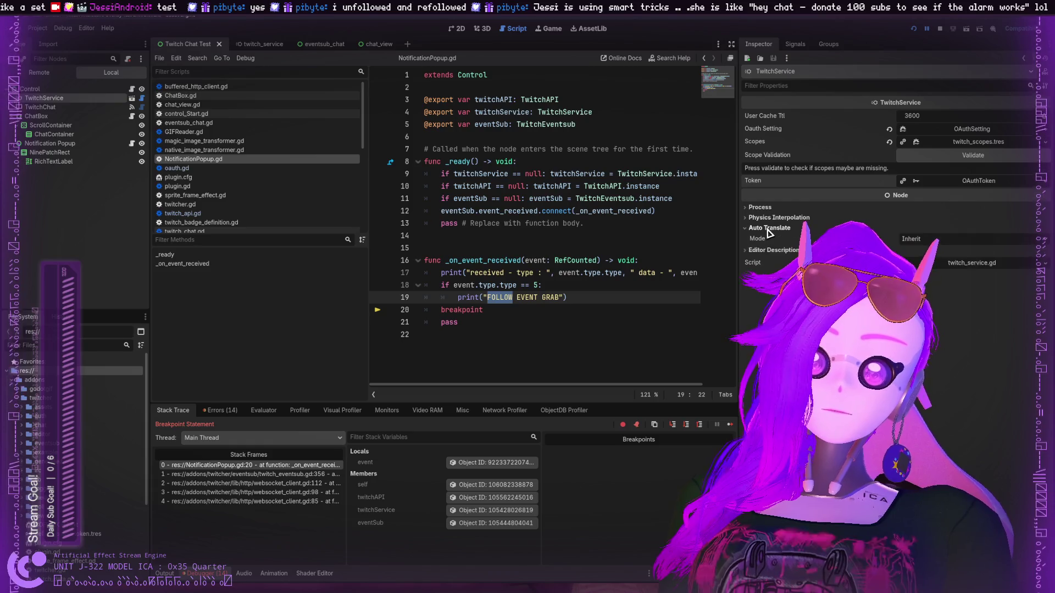
{"action": "left_click", "coordinate": [959, 143]}
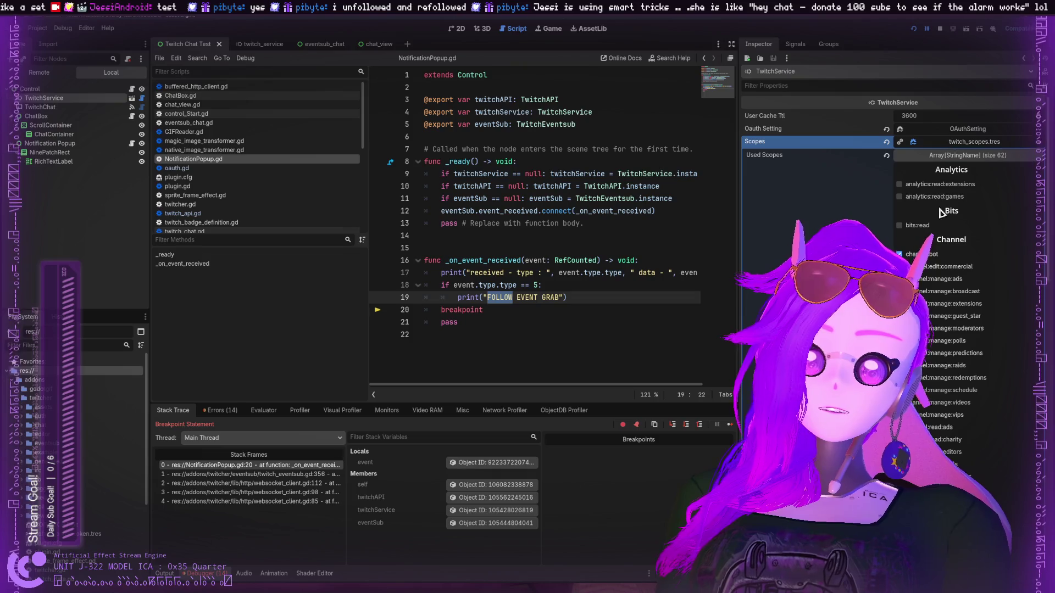
Review the Used Scopes checklist, then resume the paused game from the breakpoint with F12.
{"action": "scroll", "coordinate": [938, 372], "scroll_direction": "down", "scroll_amount": 5}
{"action": "scroll", "coordinate": [938, 372], "scroll_direction": "down", "scroll_amount": 4}
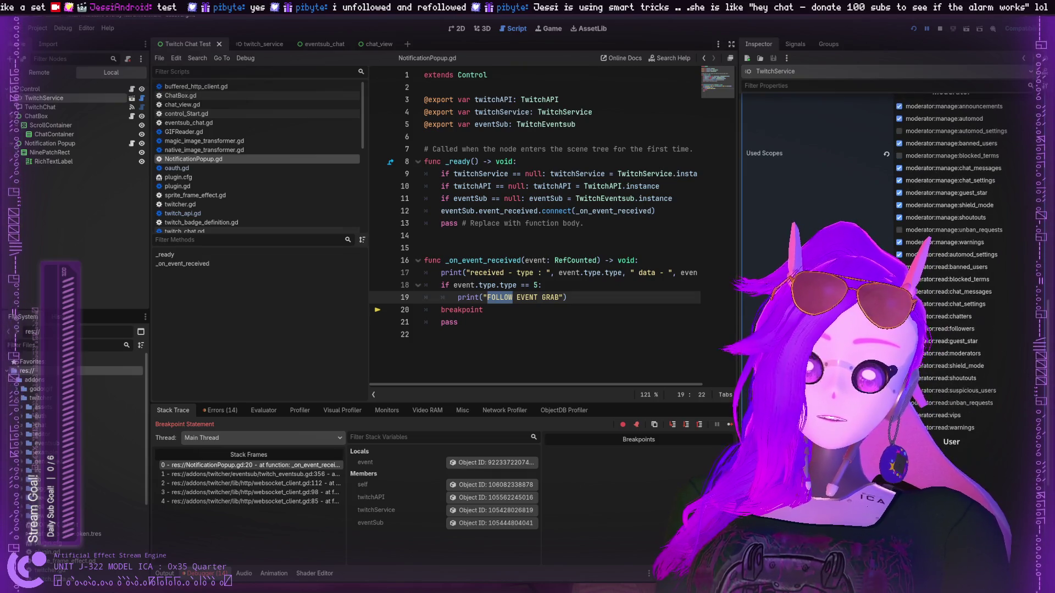
{"action": "scroll", "coordinate": [916, 360], "scroll_direction": "down", "scroll_amount": 4}
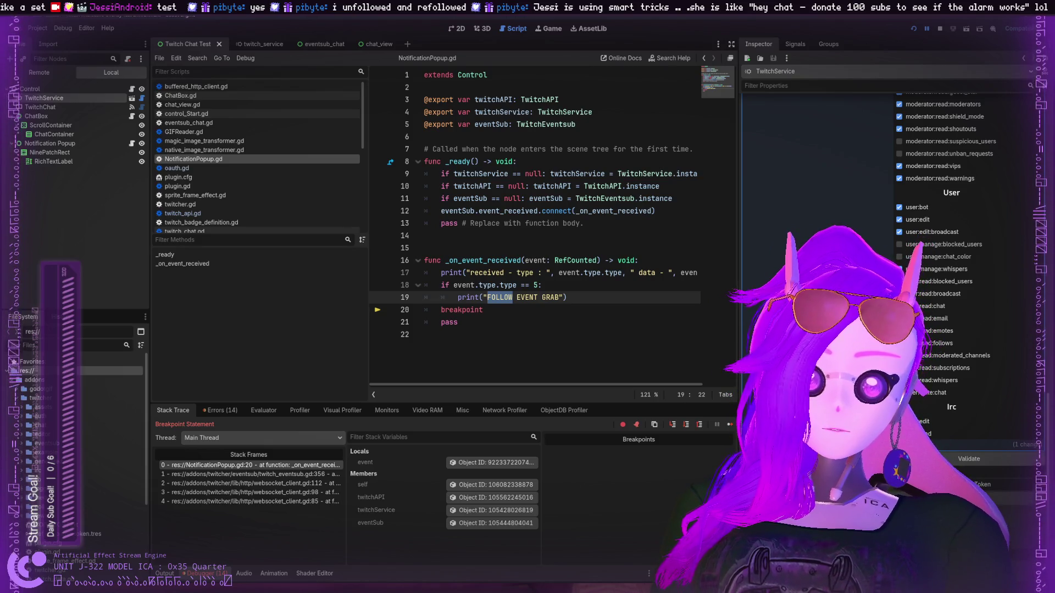
{"action": "scroll", "coordinate": [941, 270], "scroll_direction": "up", "scroll_amount": 6}
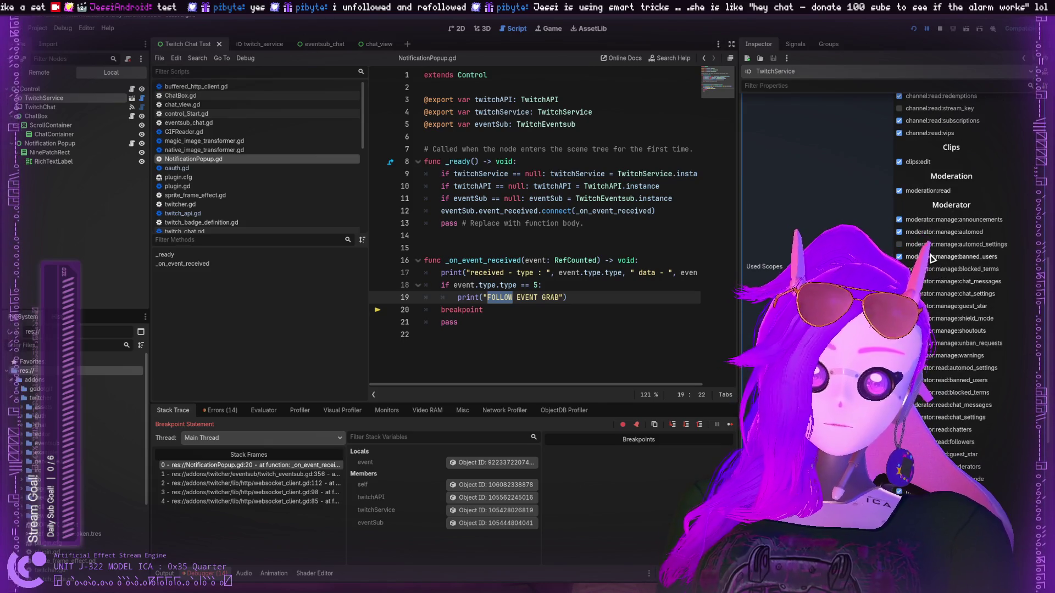
{"action": "scroll", "coordinate": [921, 367], "scroll_direction": "down", "scroll_amount": 2}
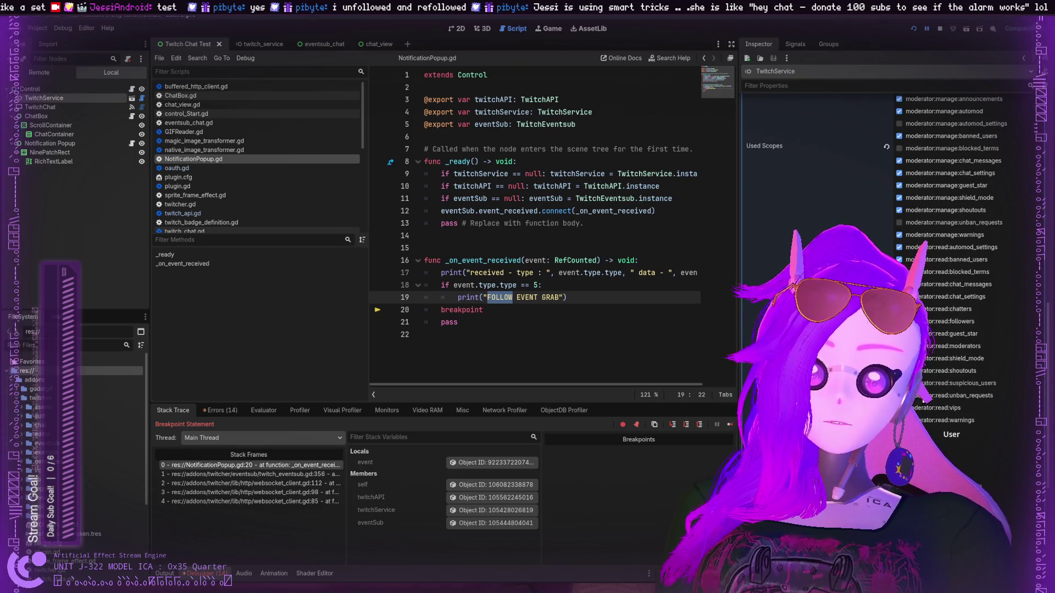
{"action": "scroll", "coordinate": [924, 389], "scroll_direction": "down", "scroll_amount": 3}
{"action": "scroll", "coordinate": [925, 389], "scroll_direction": "up", "scroll_amount": 10}
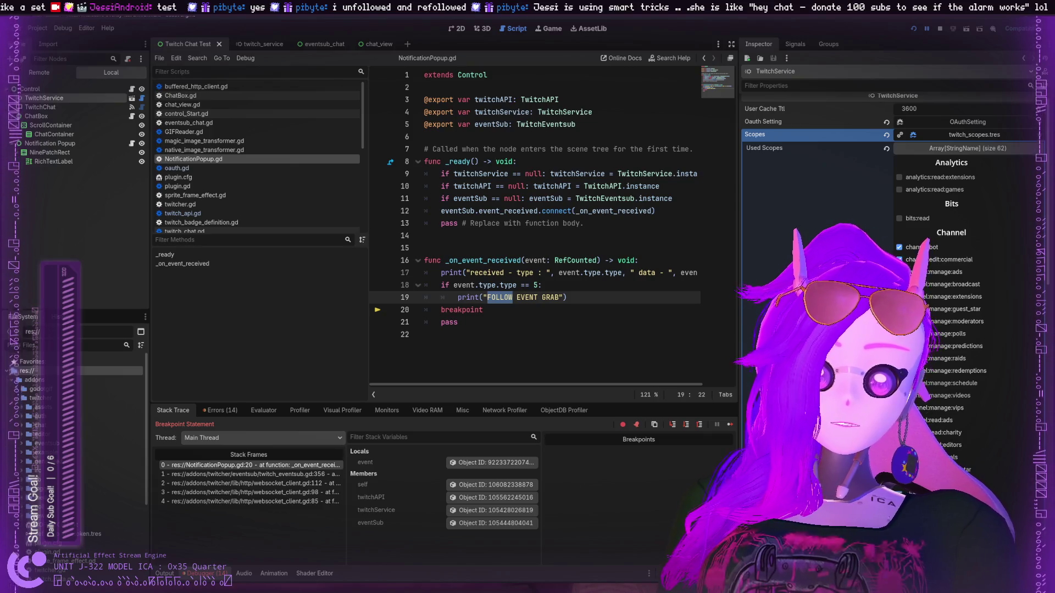
{"action": "scroll", "coordinate": [895, 275], "scroll_direction": "down", "scroll_amount": 2}
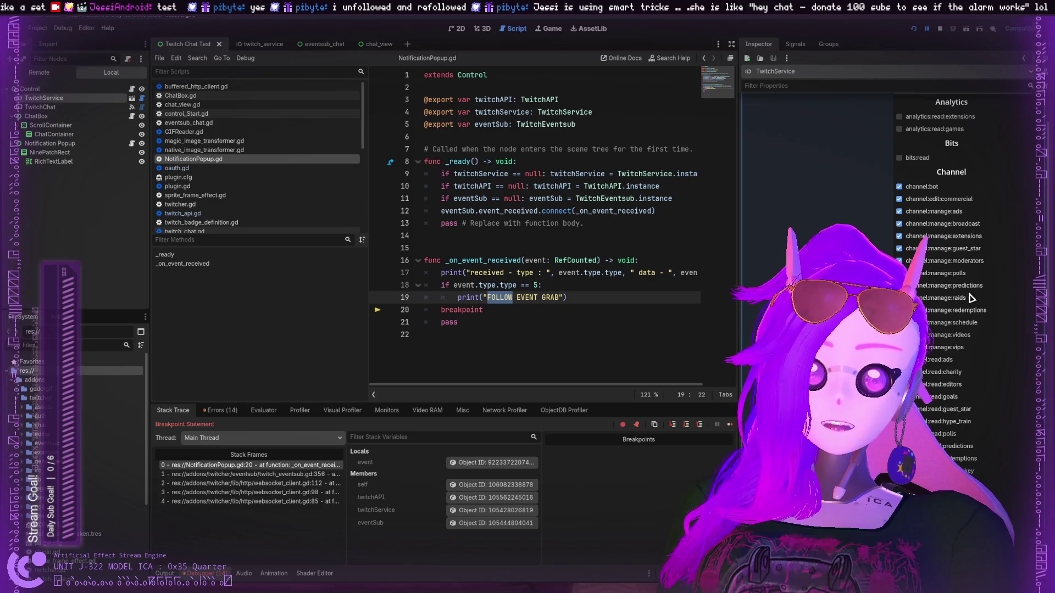
{"action": "key", "text": "F12"}
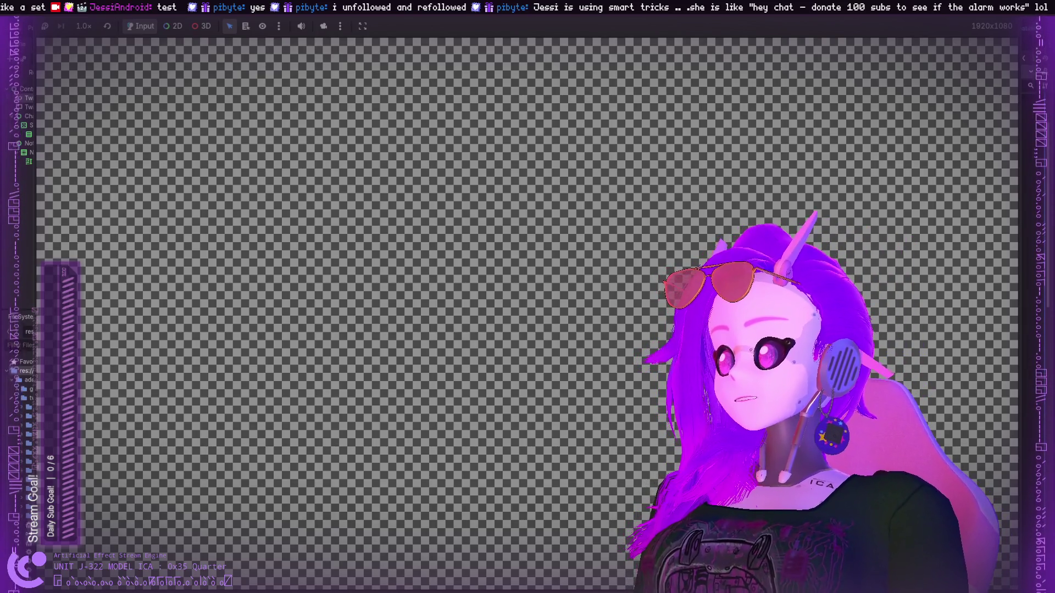
Return to the editor and select and expand the example folder in the FileSystem dock.
{"action": "key", "text": "alt+Tab"}
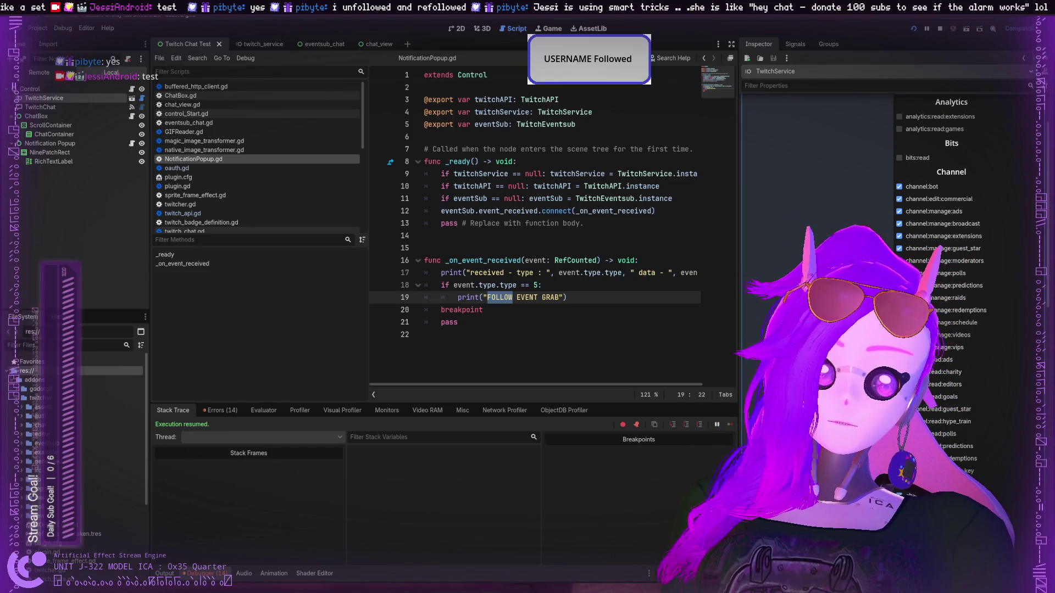
{"action": "scroll", "coordinate": [950, 274], "scroll_direction": "down", "scroll_amount": 5}
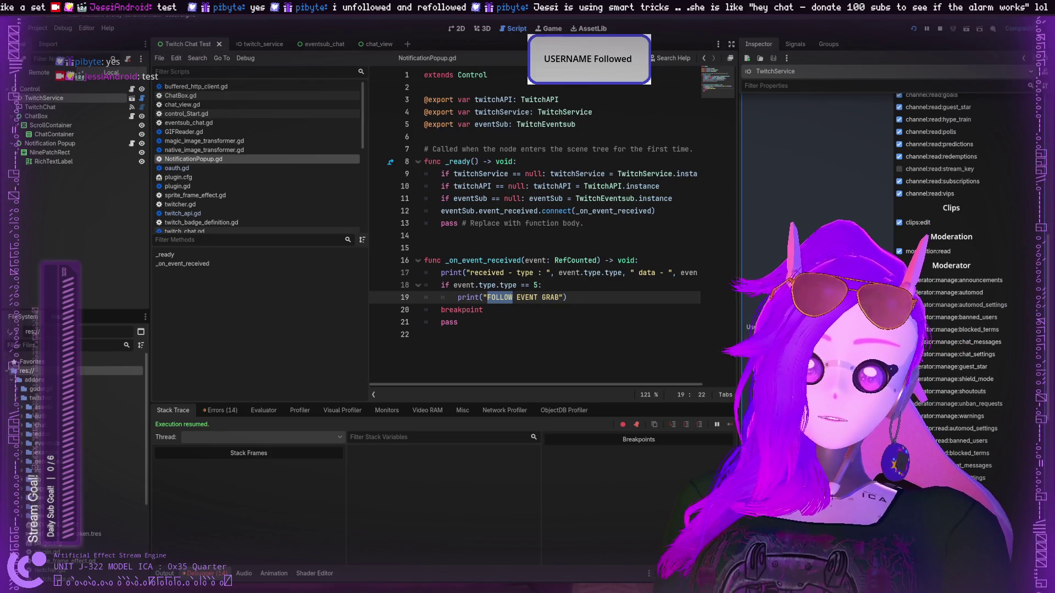
{"action": "scroll", "coordinate": [928, 236], "scroll_direction": "up", "scroll_amount": 2}
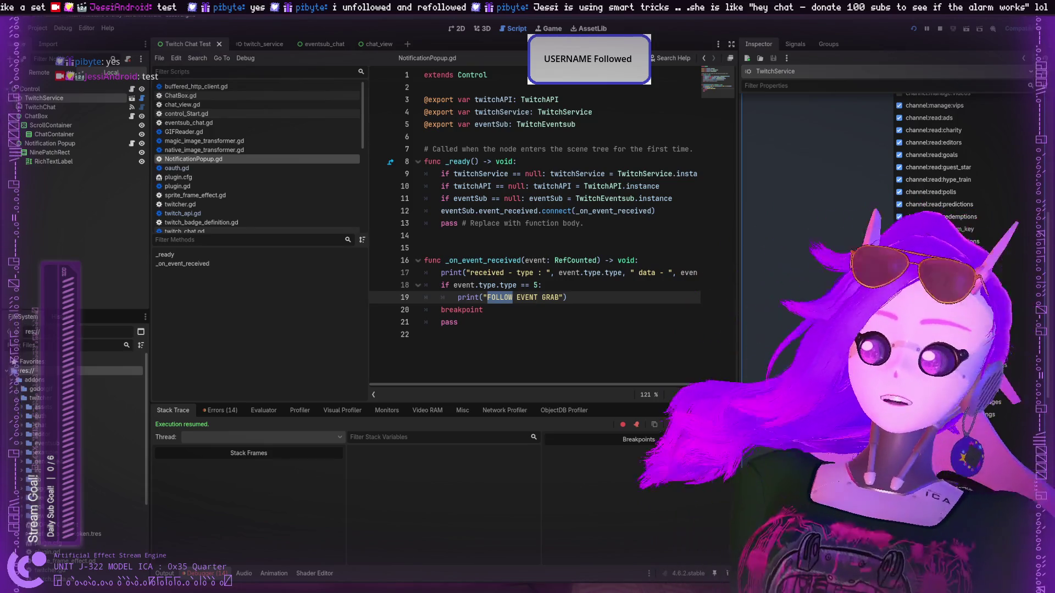
{"action": "scroll", "coordinate": [766, 126], "scroll_direction": "up", "scroll_amount": 8}
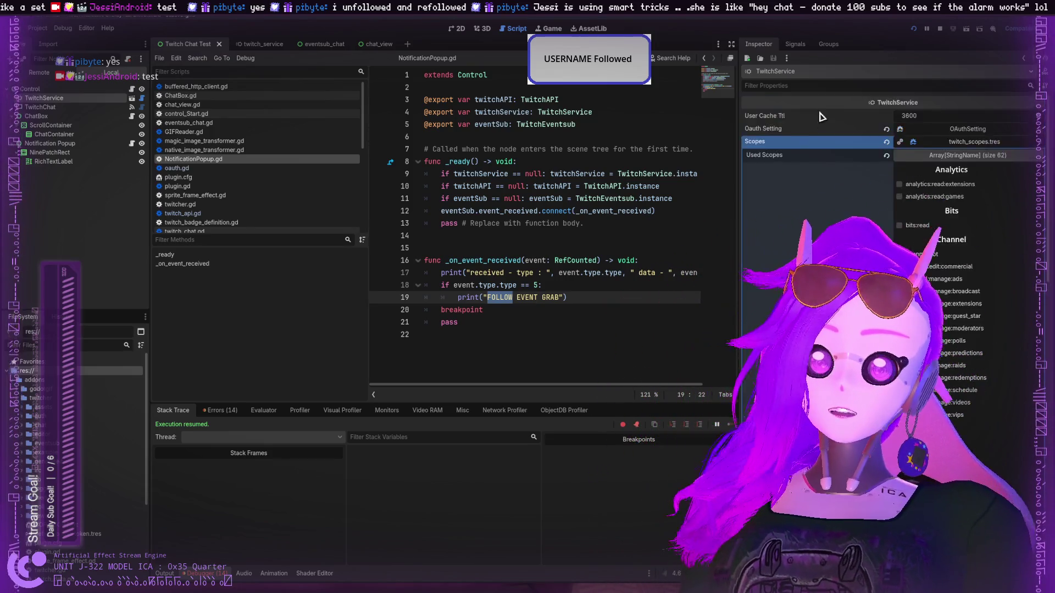
{"action": "scroll", "coordinate": [767, 126], "scroll_direction": "up", "scroll_amount": 2}
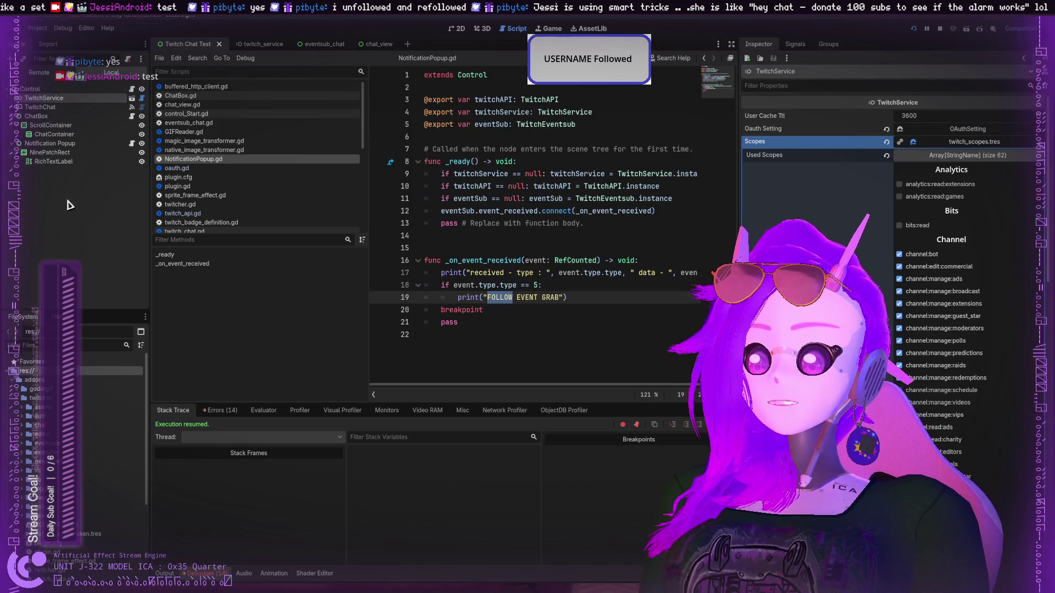
{"action": "scroll", "coordinate": [110, 439], "scroll_direction": "down", "scroll_amount": 5}
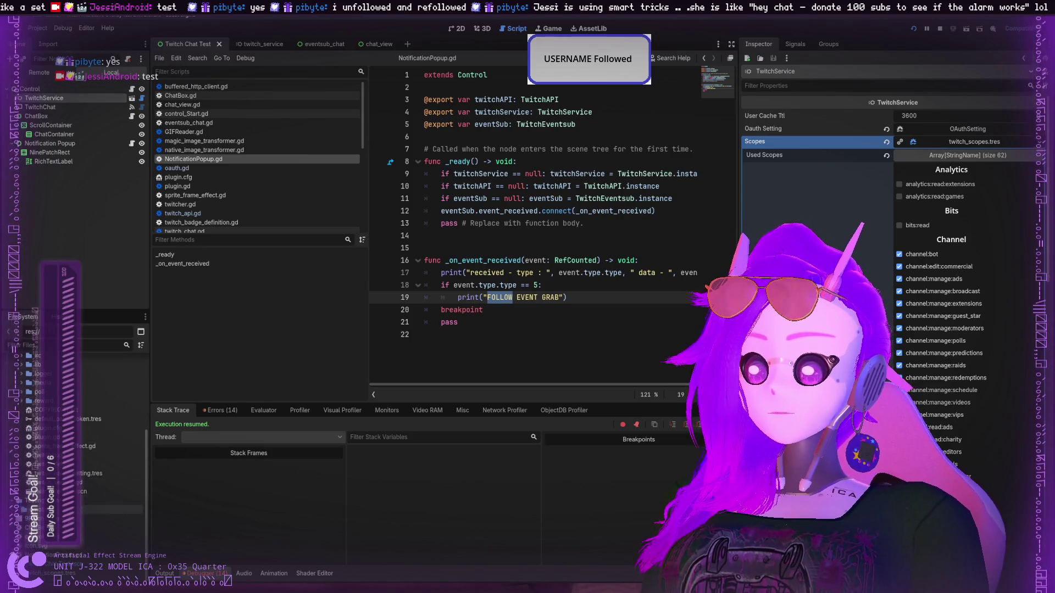
{"action": "scroll", "coordinate": [110, 429], "scroll_direction": "up", "scroll_amount": 5}
{"action": "left_click", "coordinate": [110, 447]}
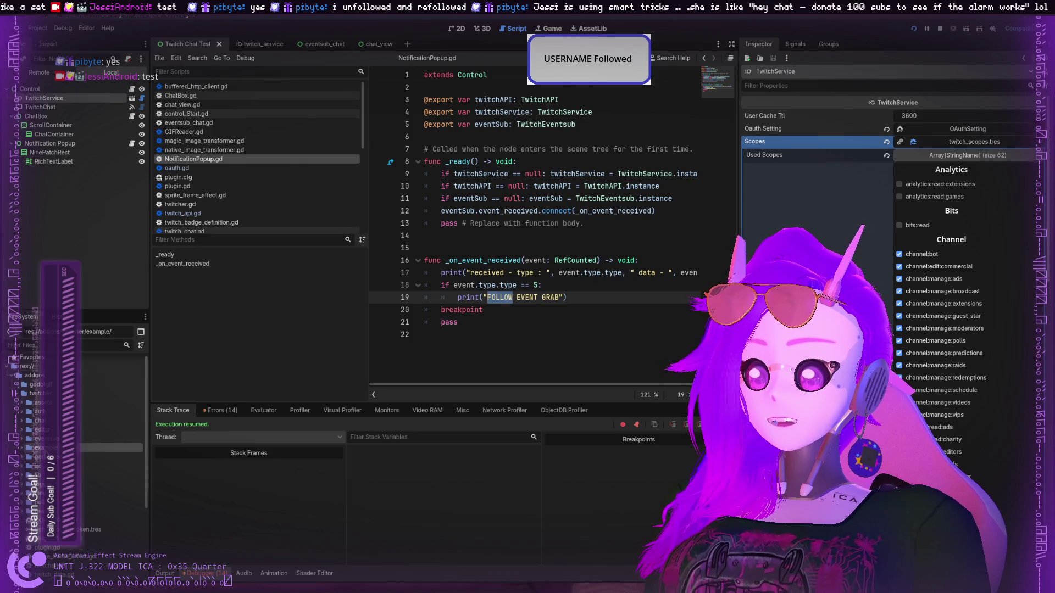
{"action": "left_click", "coordinate": [22, 449]}
Browse the eventsub and example folders, opening the chat folder and selecting its scene file.
{"action": "left_click", "coordinate": [23, 439]}
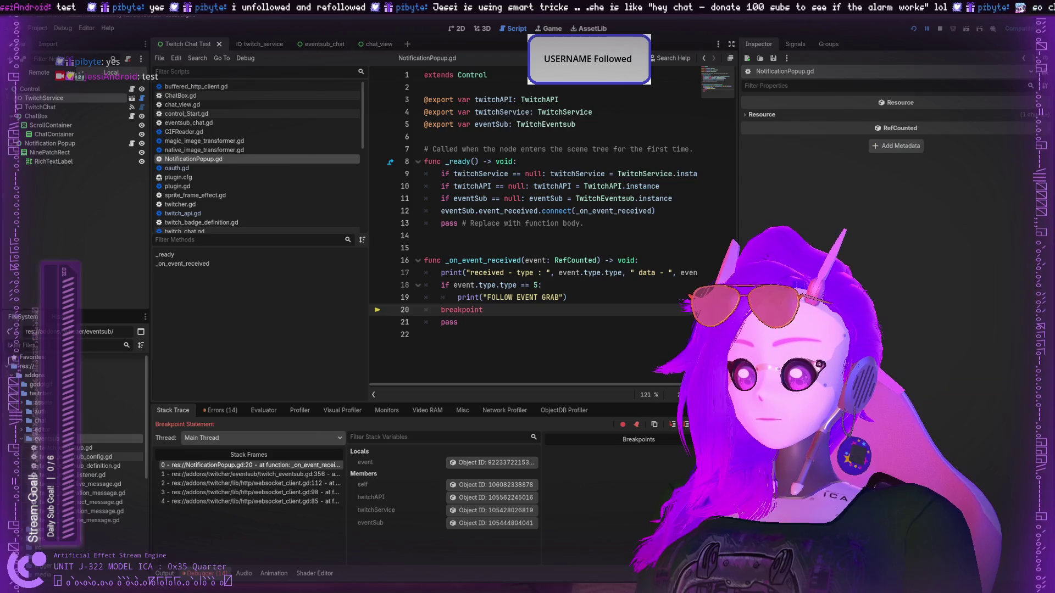
{"action": "left_click", "coordinate": [24, 440]}
{"action": "left_click", "coordinate": [25, 448]}
{"action": "scroll", "coordinate": [25, 447], "scroll_direction": "down", "scroll_amount": 2}
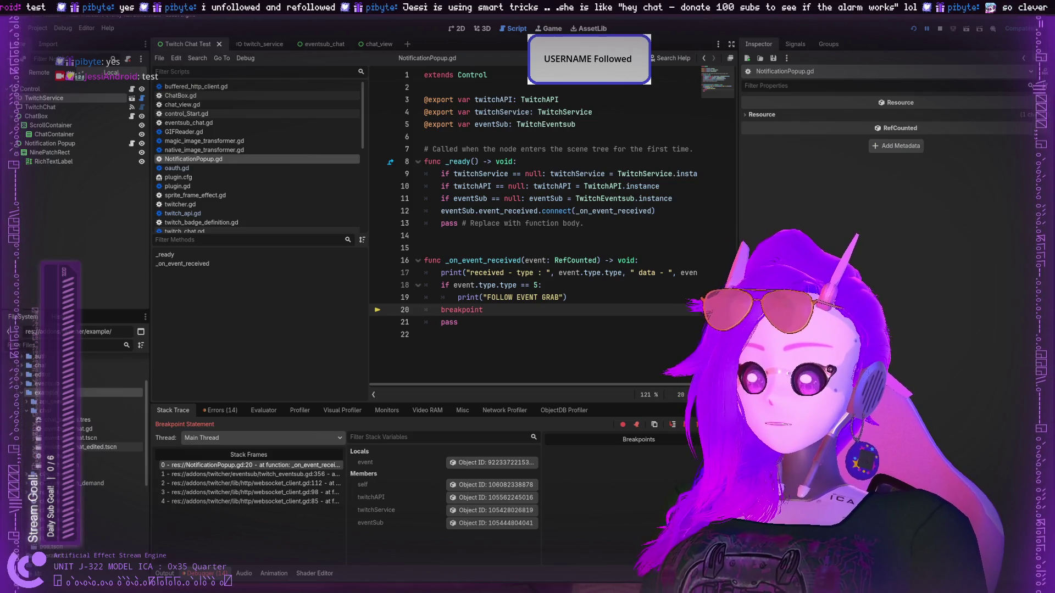
{"action": "left_click", "coordinate": [55, 456]}
{"action": "left_click", "coordinate": [88, 438]}
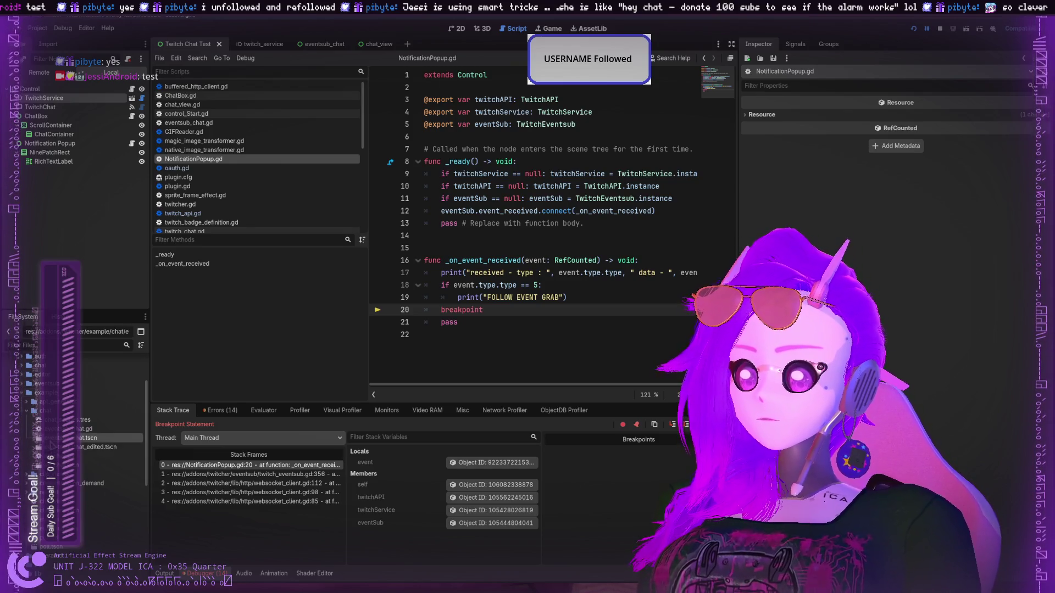
{"action": "scroll", "coordinate": [88, 434], "scroll_direction": "down", "scroll_amount": 3}
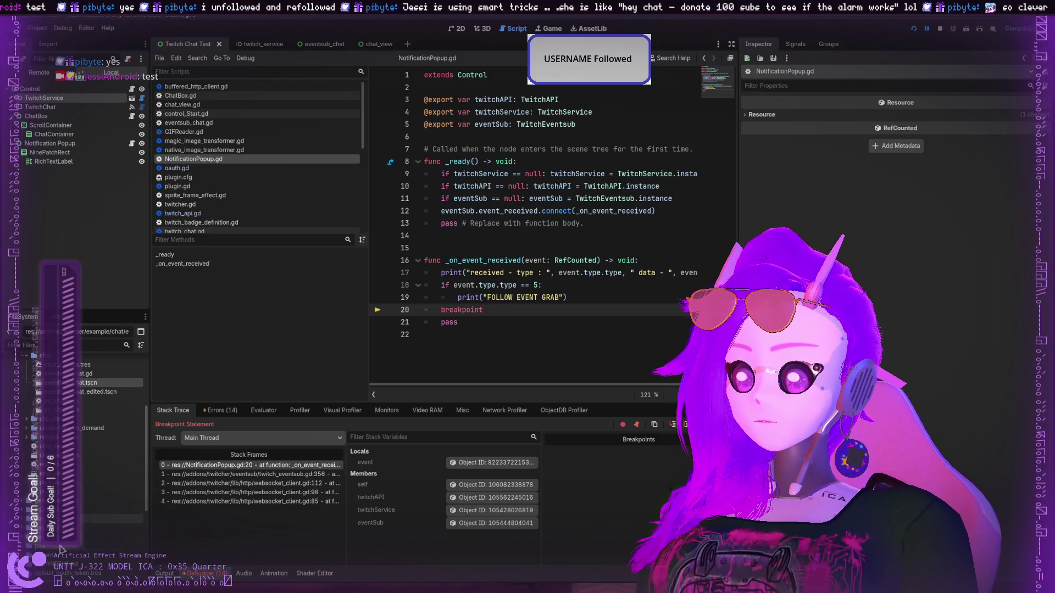
{"action": "scroll", "coordinate": [88, 439], "scroll_direction": "down", "scroll_amount": 10}
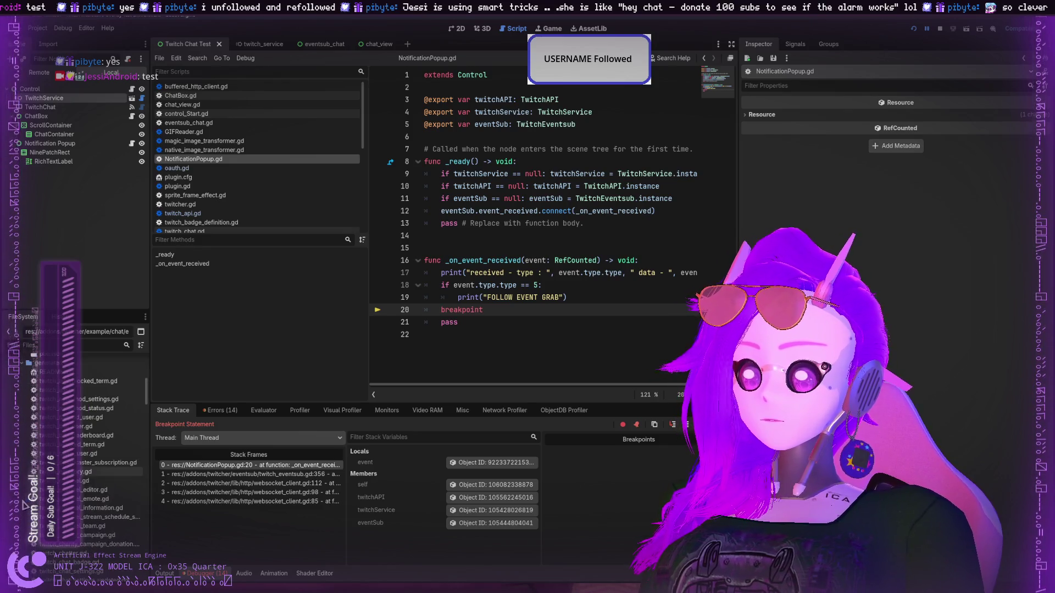
{"action": "scroll", "coordinate": [92, 513], "scroll_direction": "down", "scroll_amount": 10}
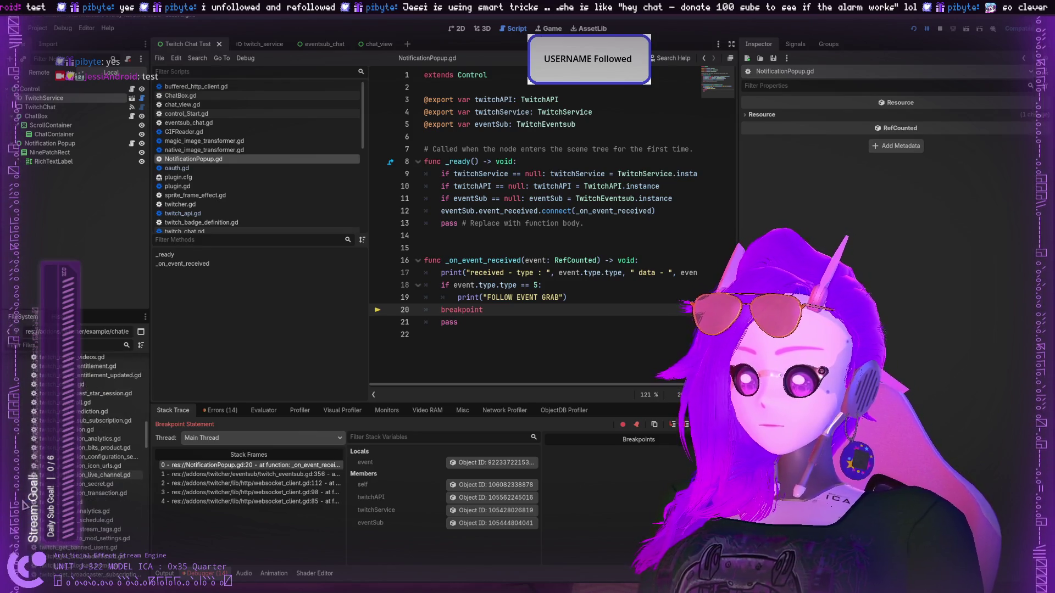
{"action": "scroll", "coordinate": [91, 503], "scroll_direction": "up", "scroll_amount": 20}
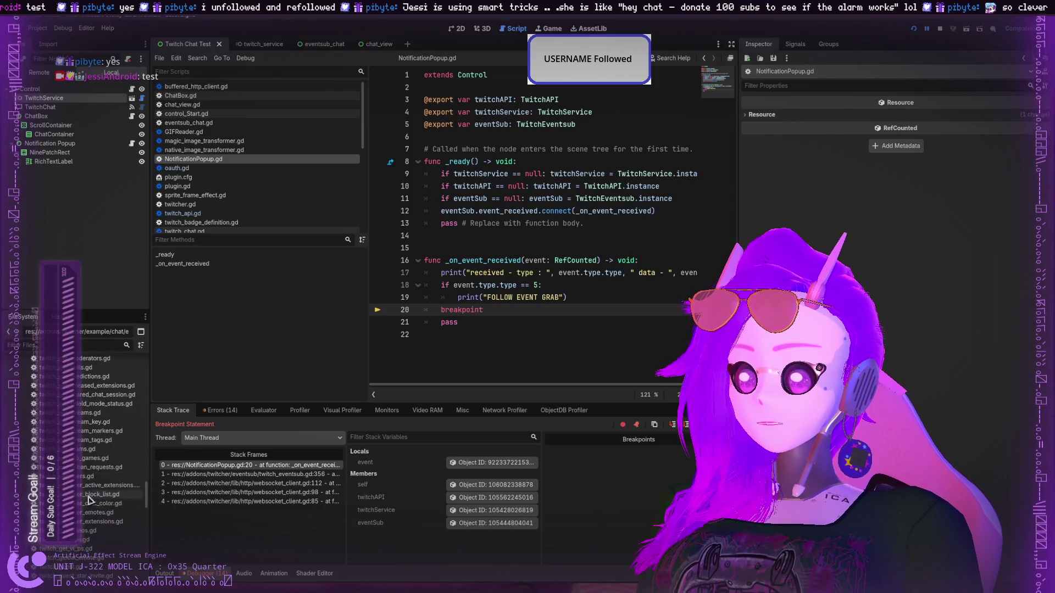
{"action": "scroll", "coordinate": [84, 491], "scroll_direction": "down", "scroll_amount": 3}
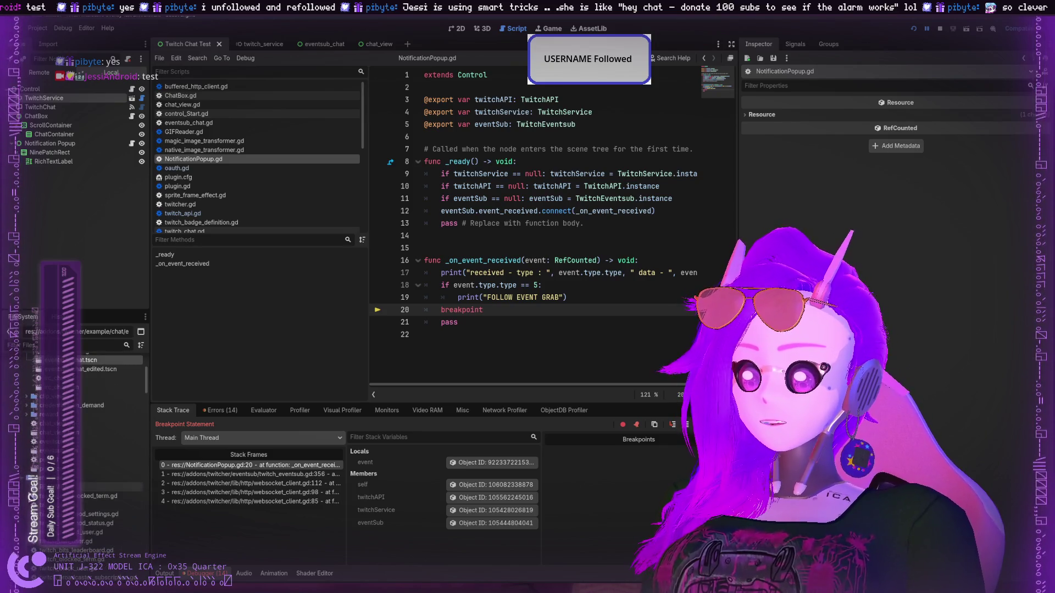
Expand the addon's lib folder and GIF reader subfolder, then select plugin.cfg and sprite_frame_effect.gd.
{"action": "left_click", "coordinate": [24, 497]}
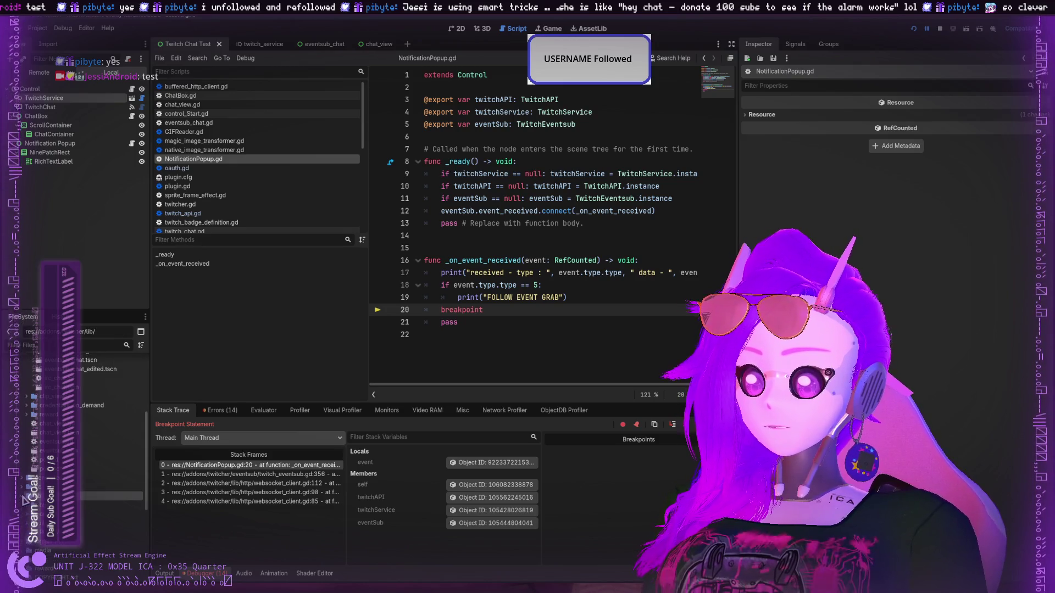
{"action": "left_click", "coordinate": [24, 510]}
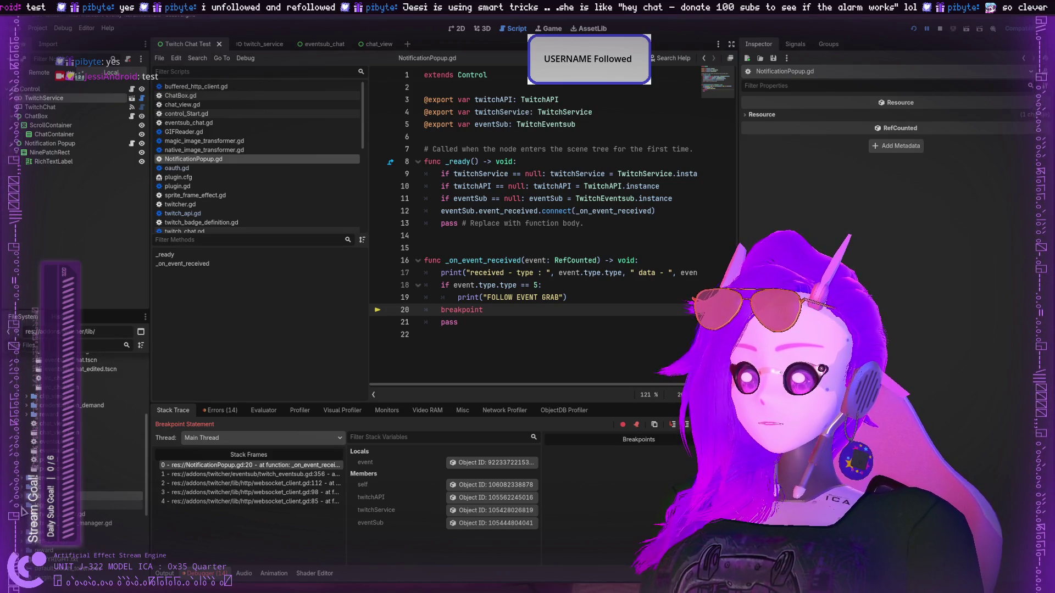
{"action": "left_click", "coordinate": [24, 515]}
{"action": "scroll", "coordinate": [82, 439], "scroll_direction": "down", "scroll_amount": 2}
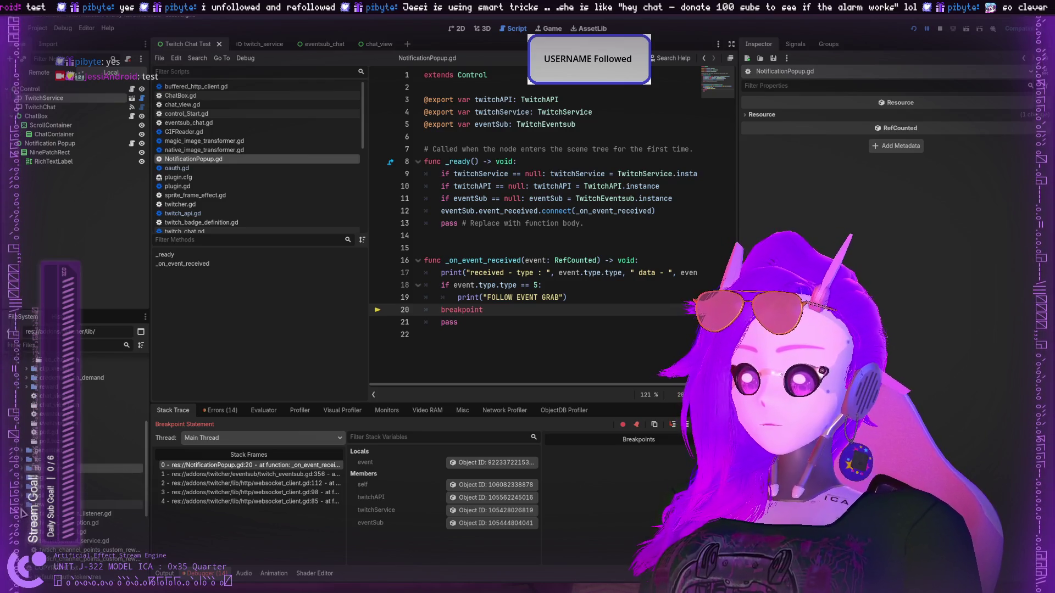
{"action": "scroll", "coordinate": [36, 466], "scroll_direction": "down", "scroll_amount": 2}
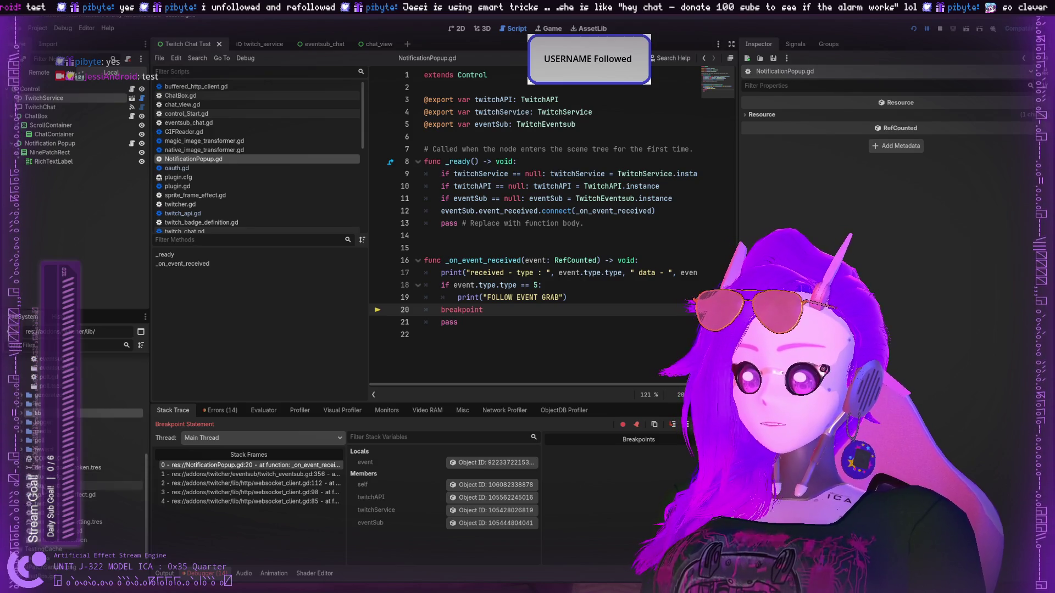
{"action": "left_click", "coordinate": [38, 476]}
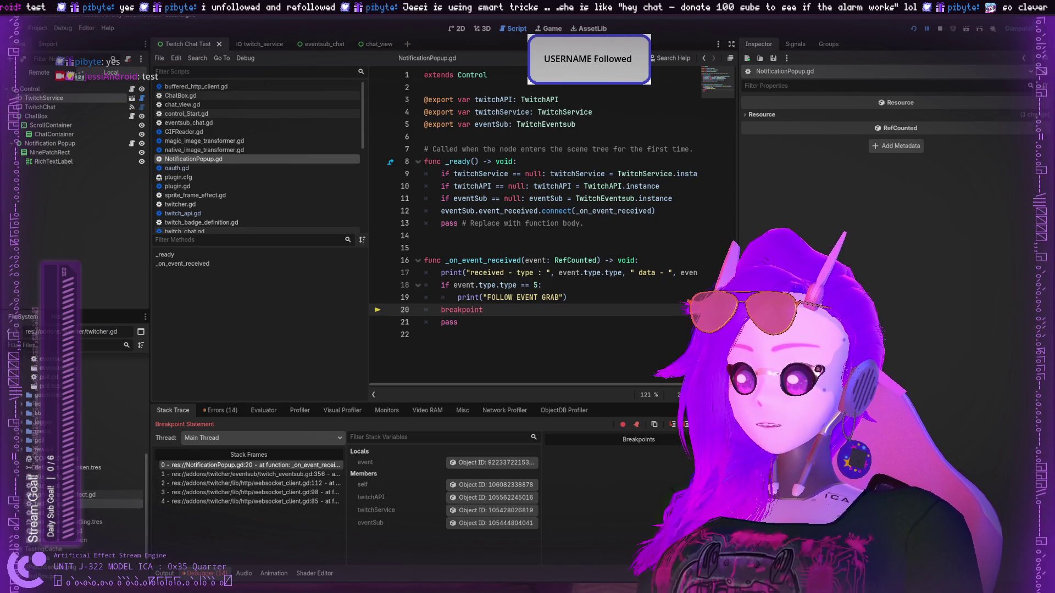
{"action": "left_click", "coordinate": [39, 495]}
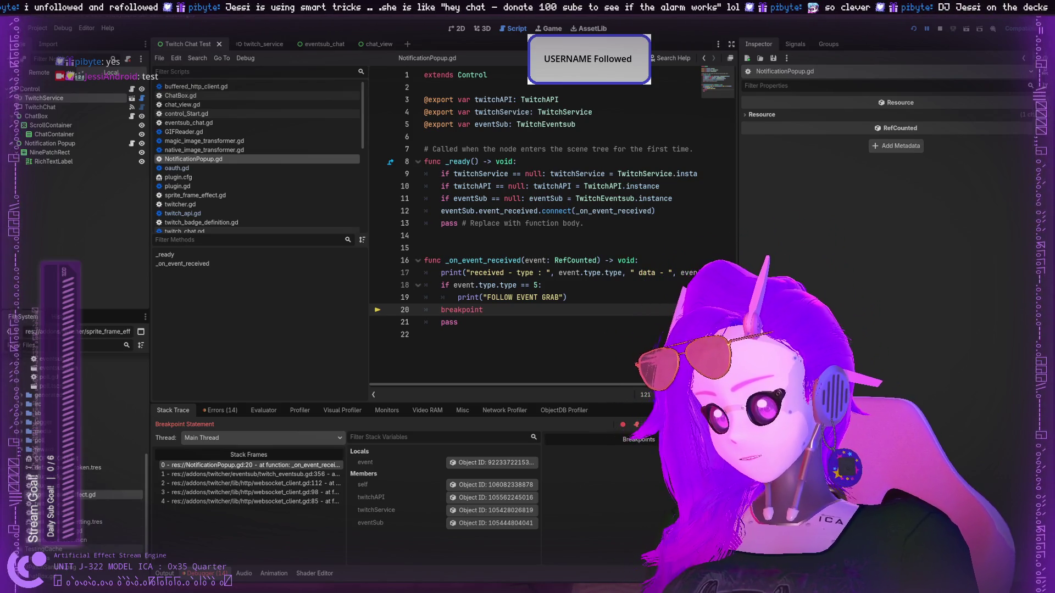
Expand the eventsub, editor, assets and auth folders, then select a script inside eventsub.
{"action": "scroll", "coordinate": [82, 440], "scroll_direction": "up", "scroll_amount": 4}
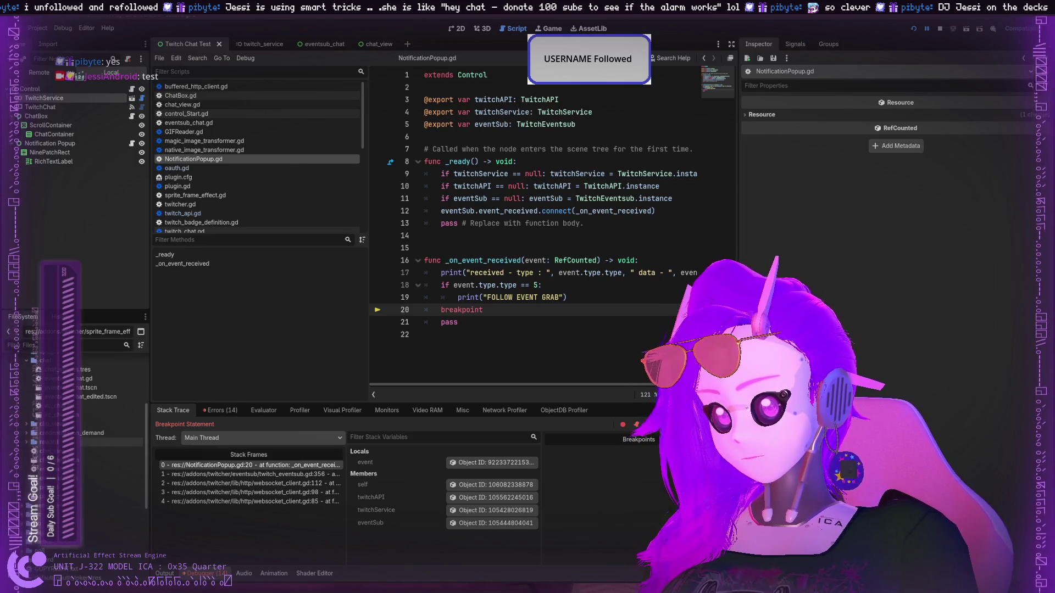
{"action": "scroll", "coordinate": [110, 450], "scroll_direction": "up", "scroll_amount": 4}
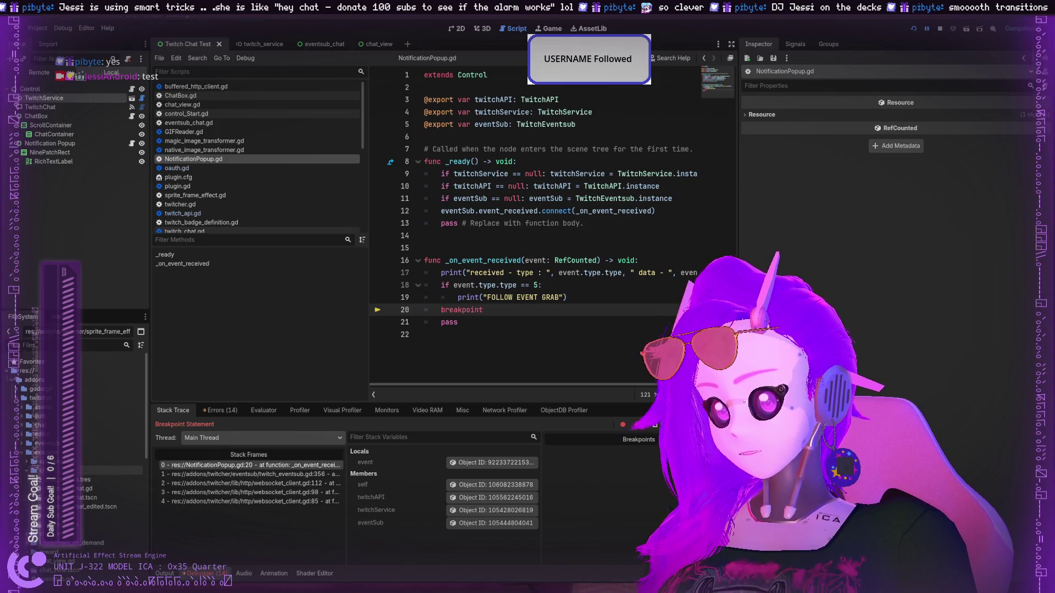
{"action": "scroll", "coordinate": [109, 483], "scroll_direction": "down", "scroll_amount": 2}
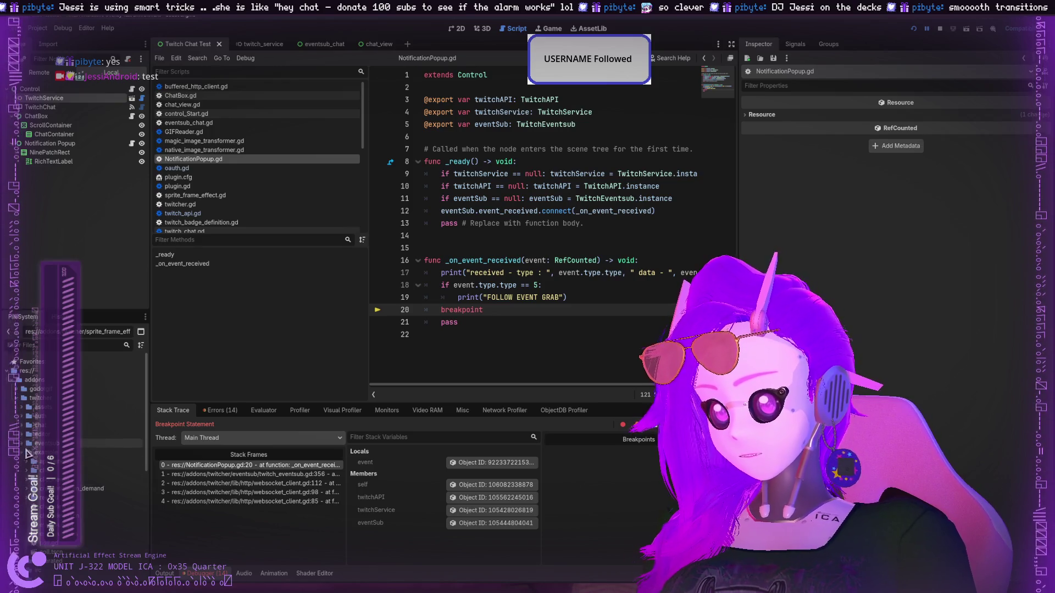
{"action": "left_click", "coordinate": [24, 443]}
{"action": "left_click", "coordinate": [22, 436]}
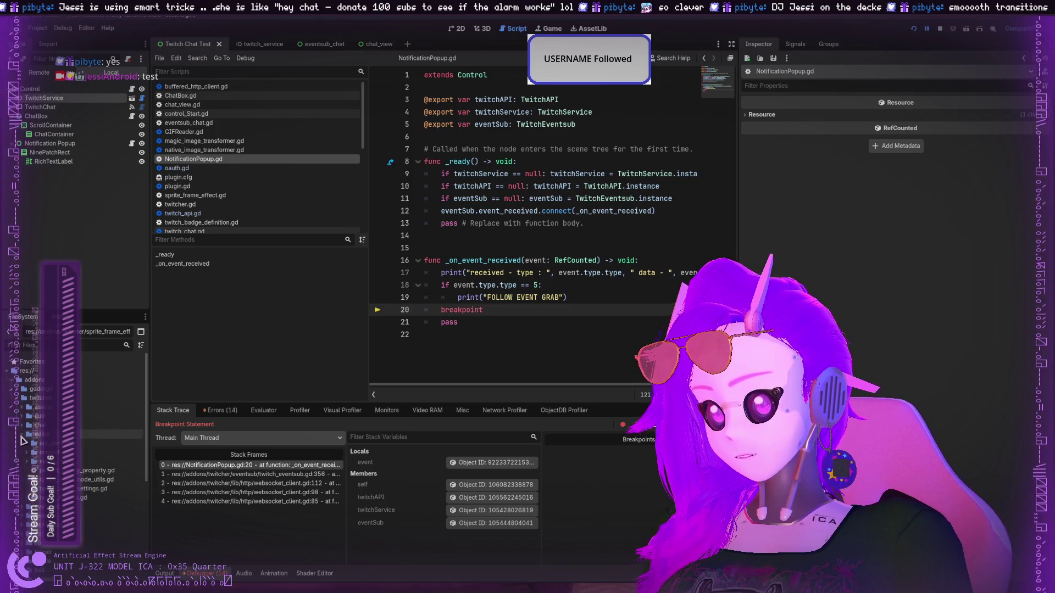
{"action": "left_click", "coordinate": [27, 464]}
{"action": "left_click", "coordinate": [26, 435]}
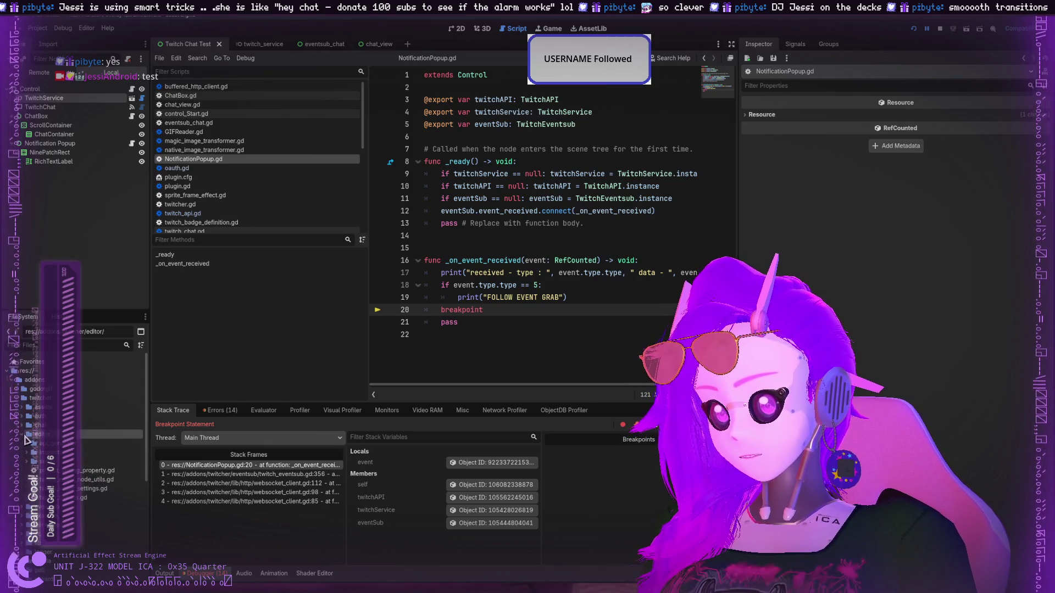
{"action": "left_click", "coordinate": [23, 408]}
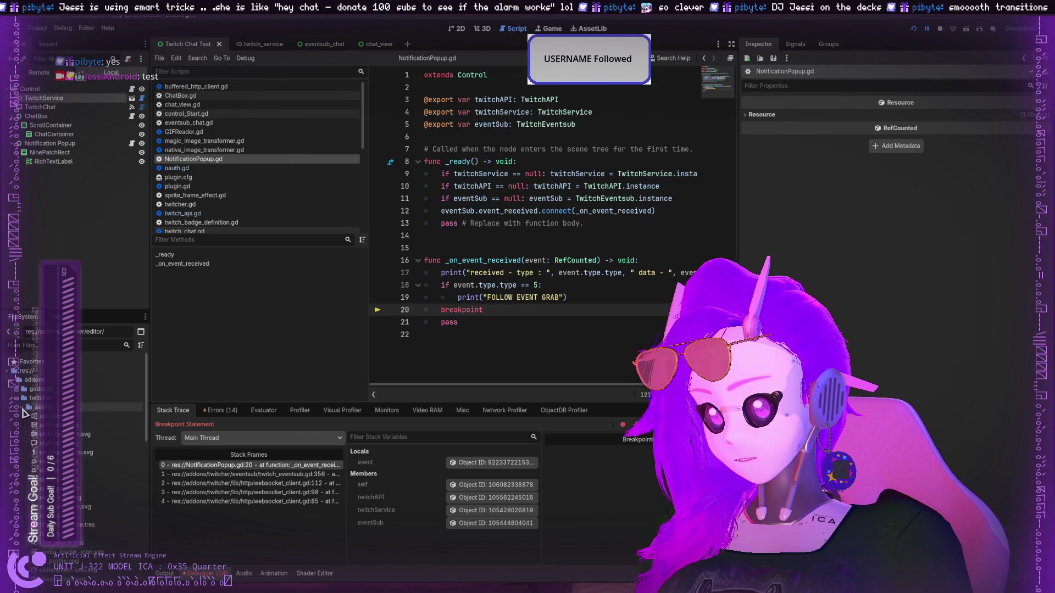
{"action": "scroll", "coordinate": [25, 413], "scroll_direction": "down", "scroll_amount": 5}
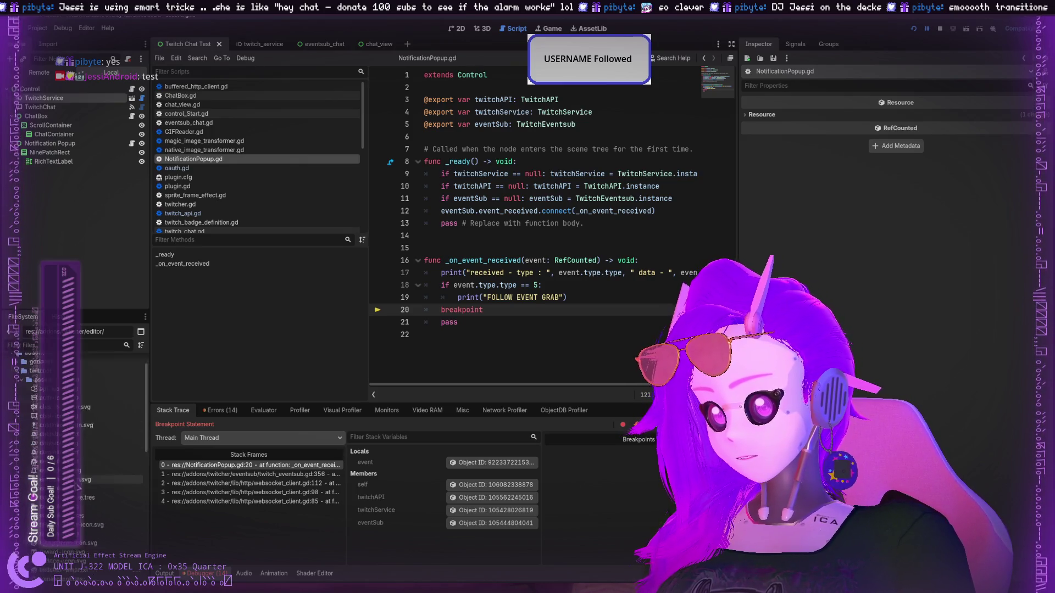
{"action": "scroll", "coordinate": [22, 417], "scroll_direction": "up", "scroll_amount": 5}
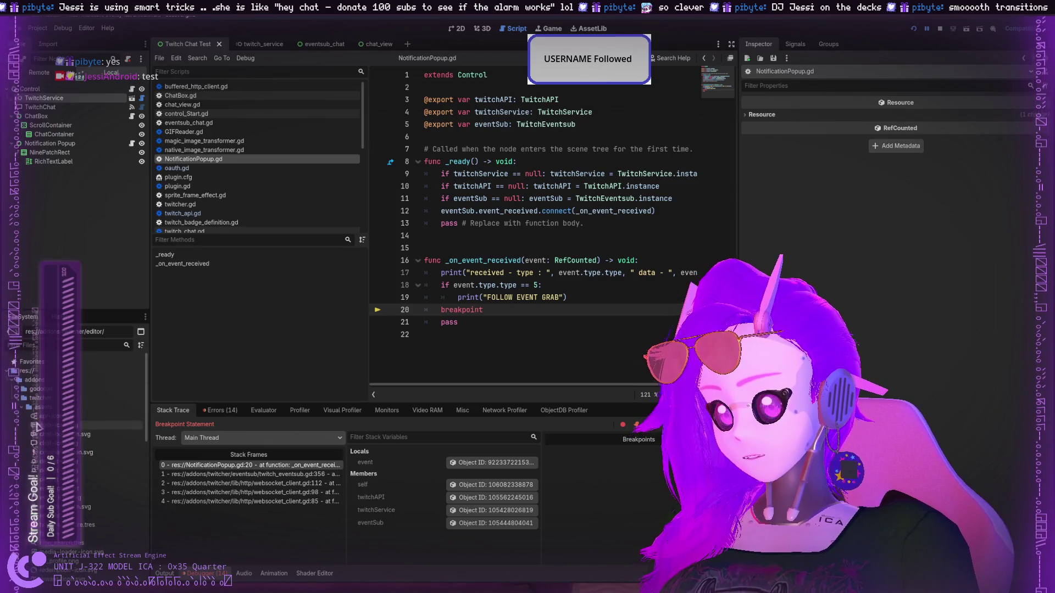
{"action": "left_click", "coordinate": [19, 417]}
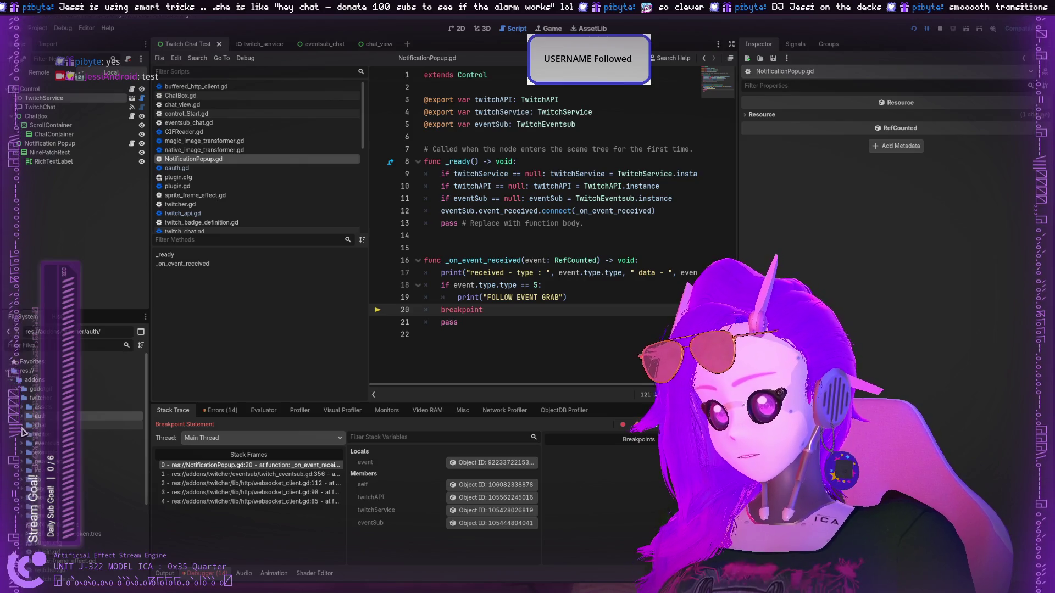
{"action": "left_click", "coordinate": [23, 444]}
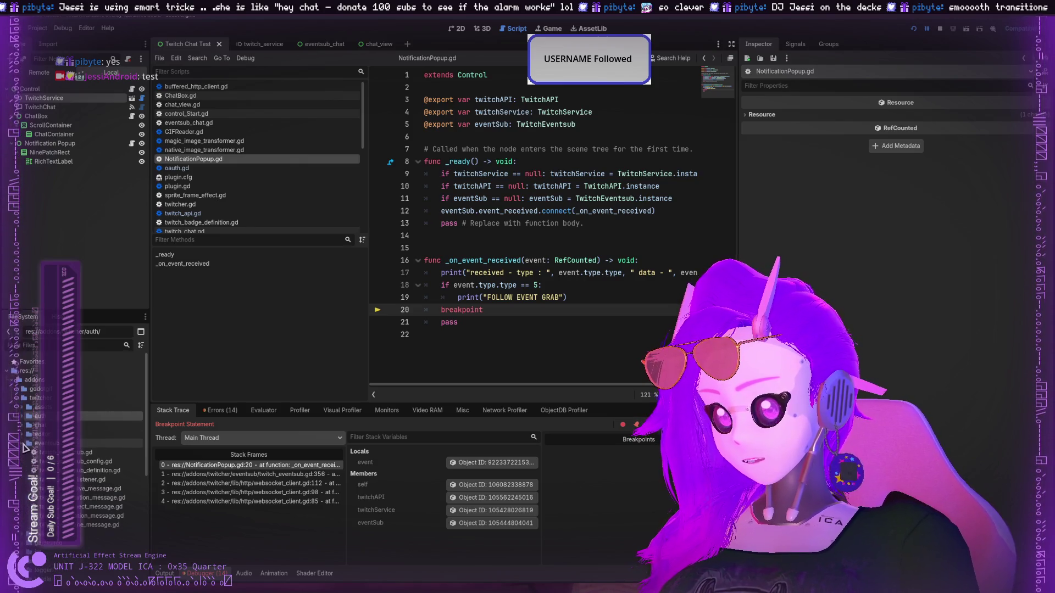
{"action": "left_click", "coordinate": [98, 471]}
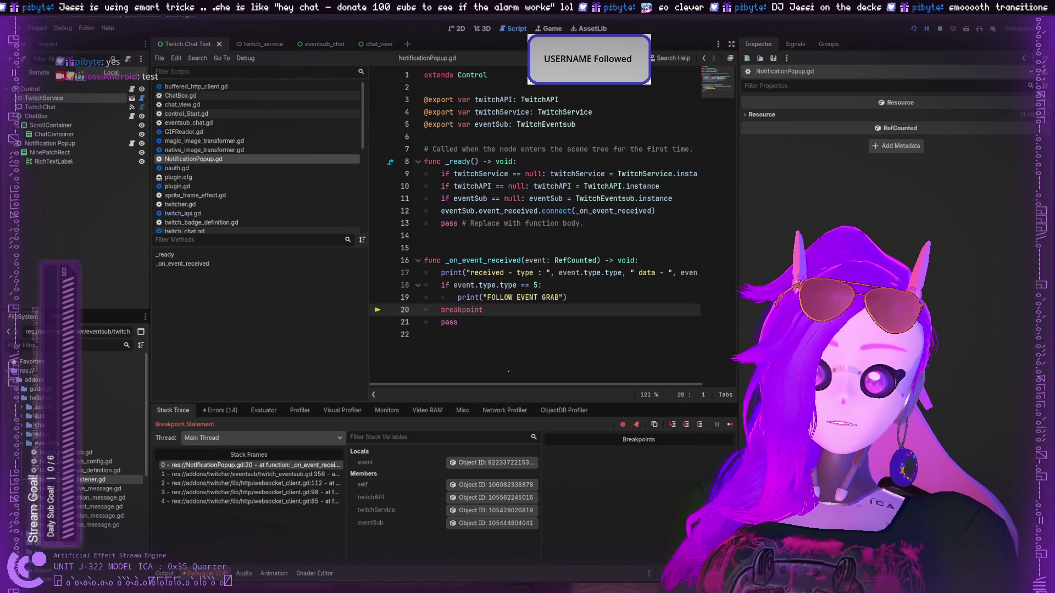
Select and deselect text on line 20, then resume execution past the breakpoint with F12.
{"action": "left_click_drag", "start_coordinate": [502, 310], "coordinate": [436, 306]}
{"action": "left_click", "coordinate": [436, 305]}
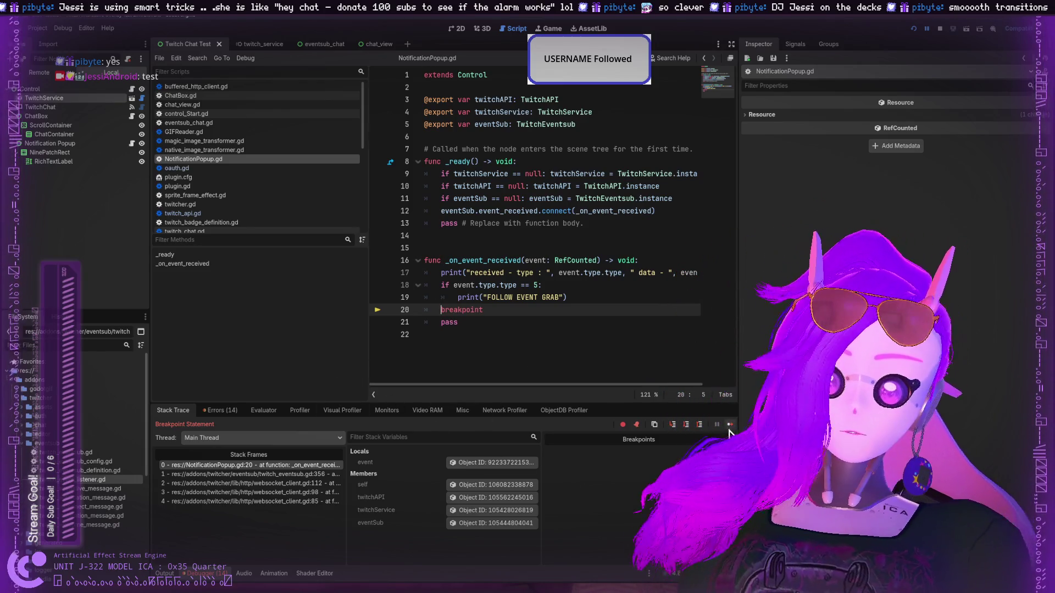
{"action": "key", "text": "F12"}
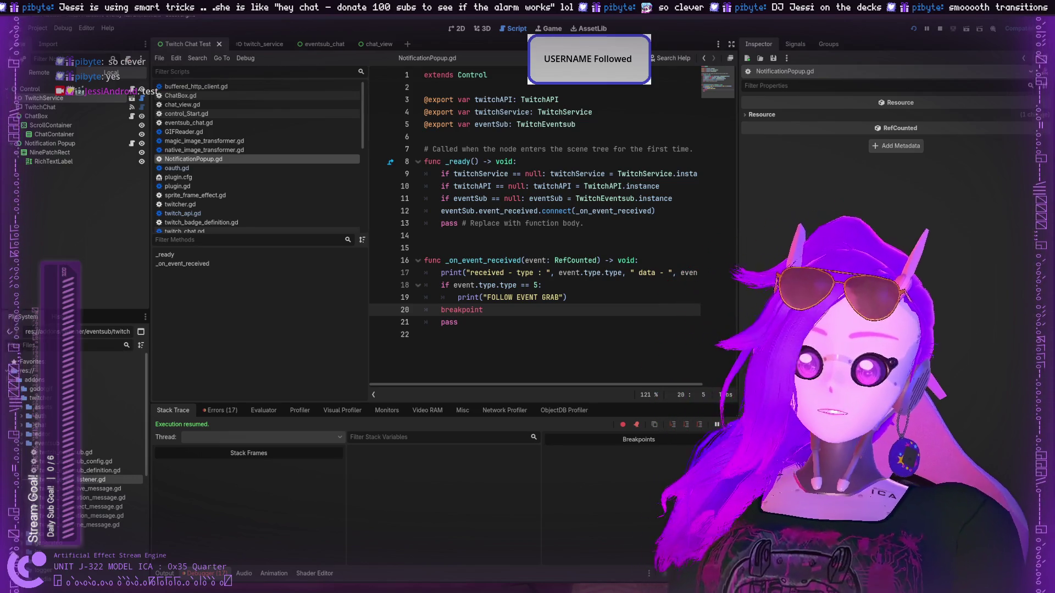
{"action": "left_click", "coordinate": [39, 72]}
{"action": "left_click", "coordinate": [25, 89]}
{"action": "left_click", "coordinate": [39, 99]}
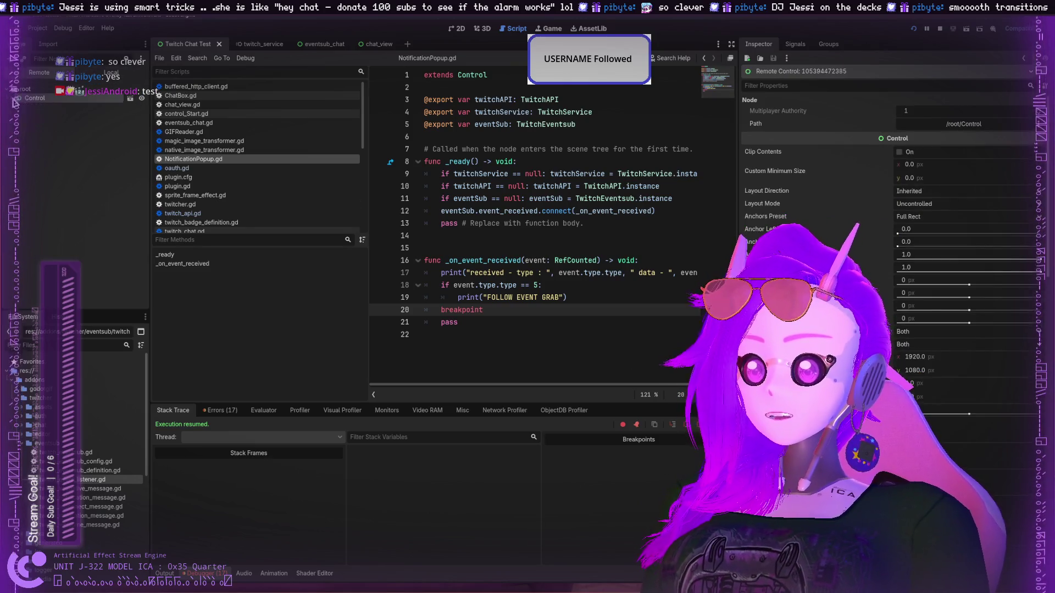
{"action": "left_click", "coordinate": [24, 134]}
{"action": "left_click", "coordinate": [57, 179]}
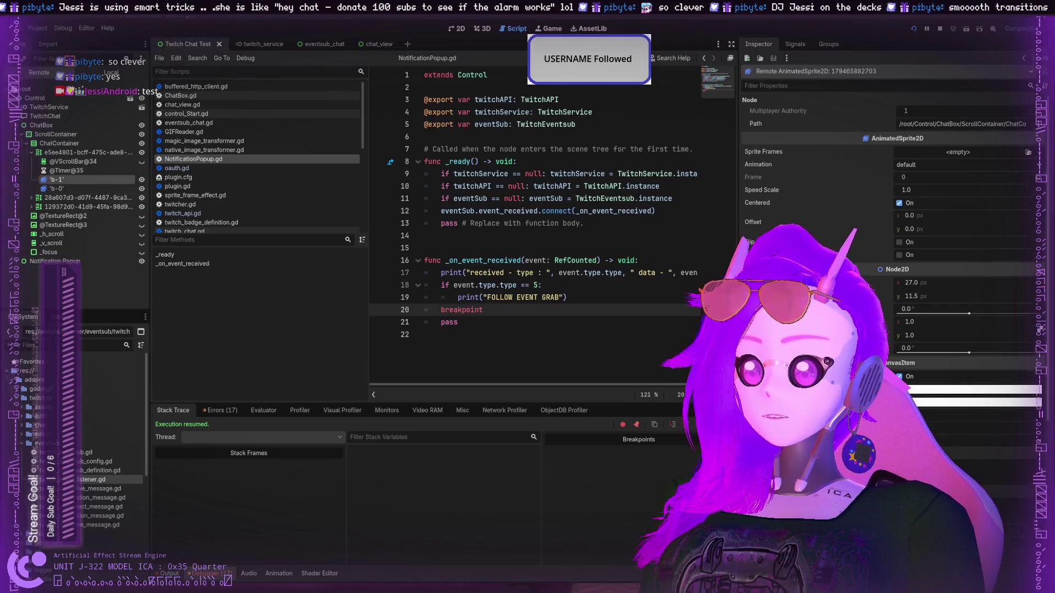
{"action": "left_click", "coordinate": [71, 161]}
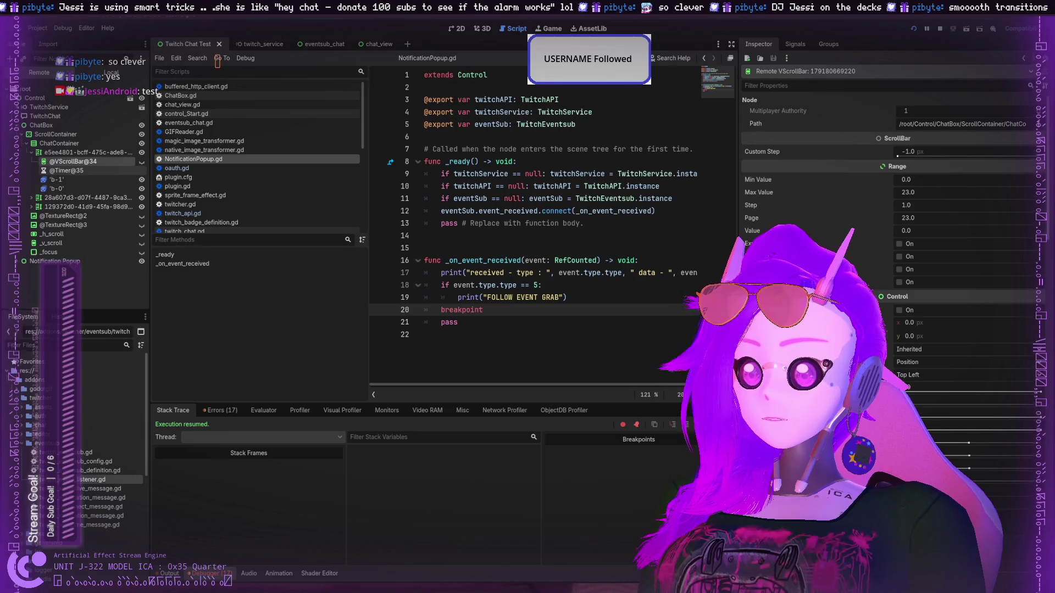
{"action": "left_click", "coordinate": [70, 170]}
{"action": "left_click", "coordinate": [70, 179]}
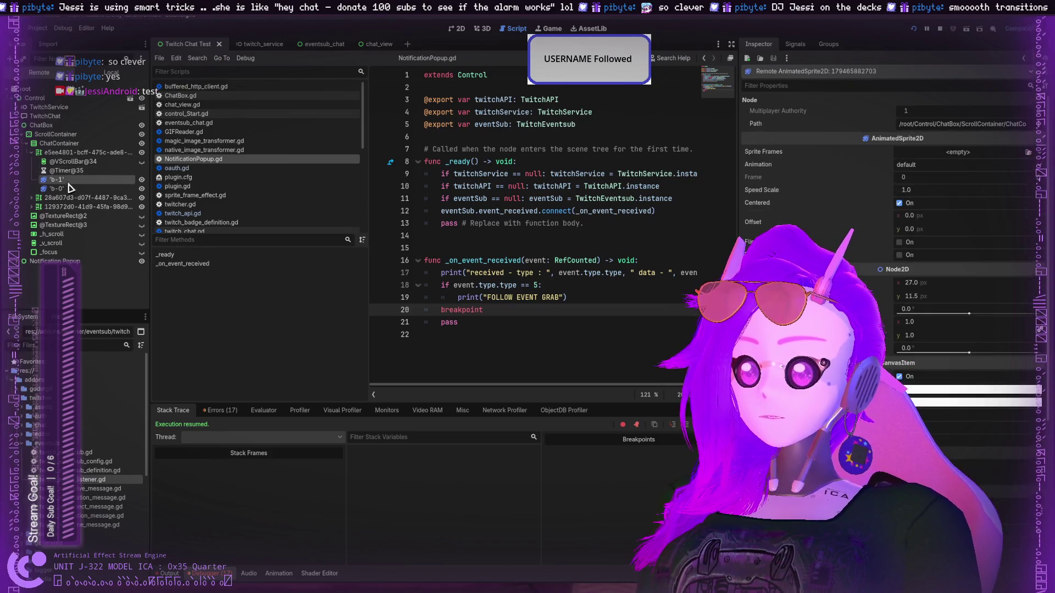
{"action": "left_click", "coordinate": [69, 188]}
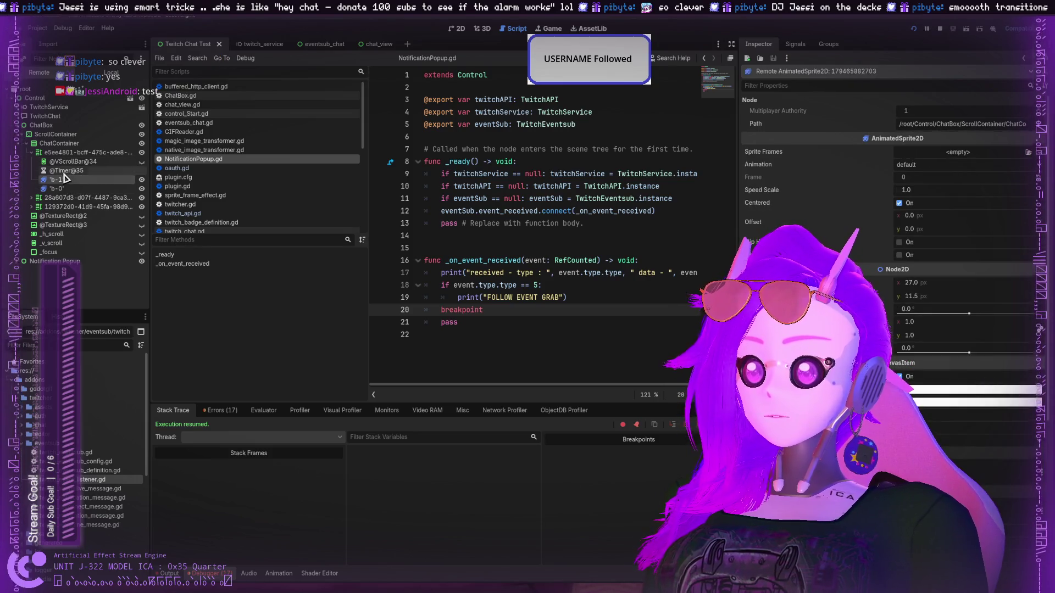
{"action": "left_click", "coordinate": [58, 152]}
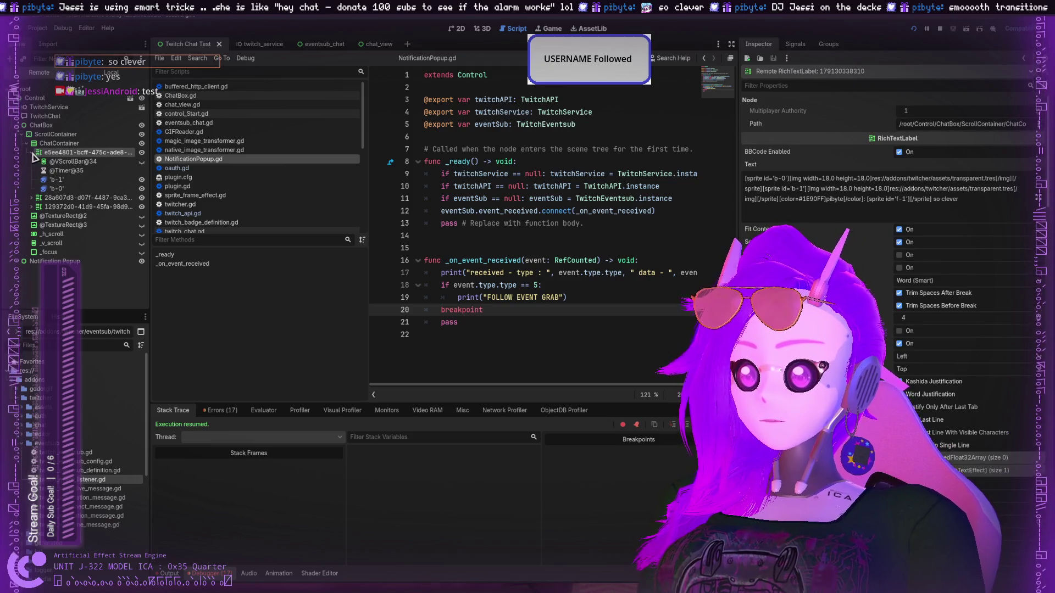
{"action": "left_click", "coordinate": [46, 162]}
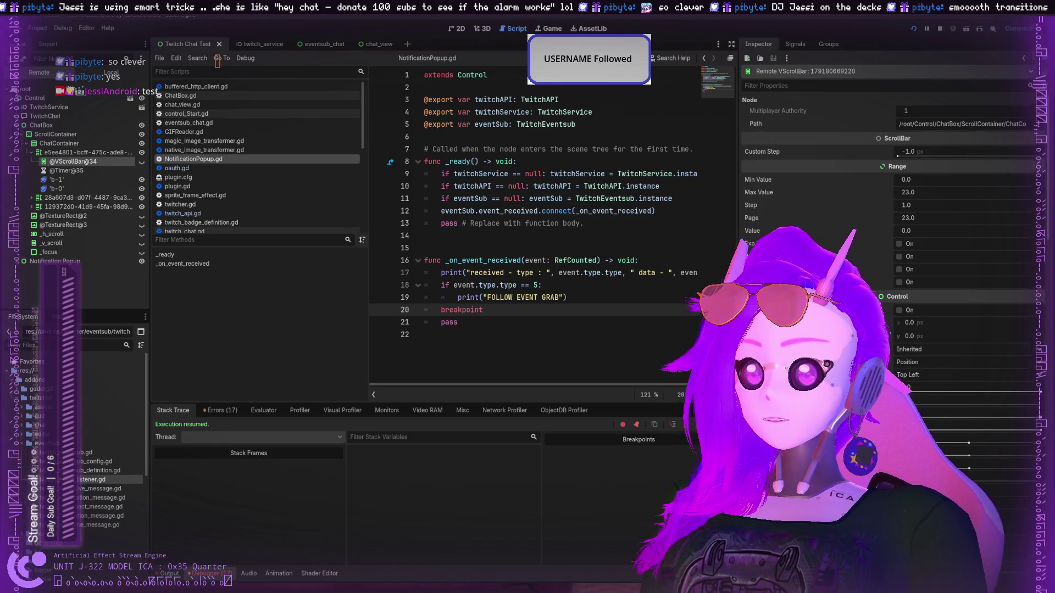
{"action": "left_click", "coordinate": [65, 171]}
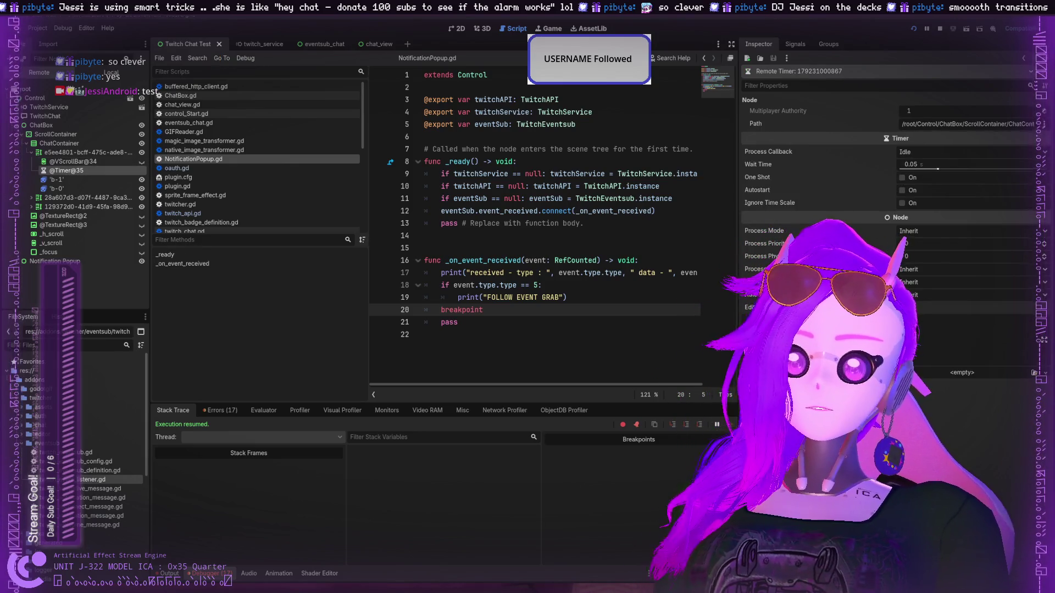
{"action": "left_click", "coordinate": [59, 180]}
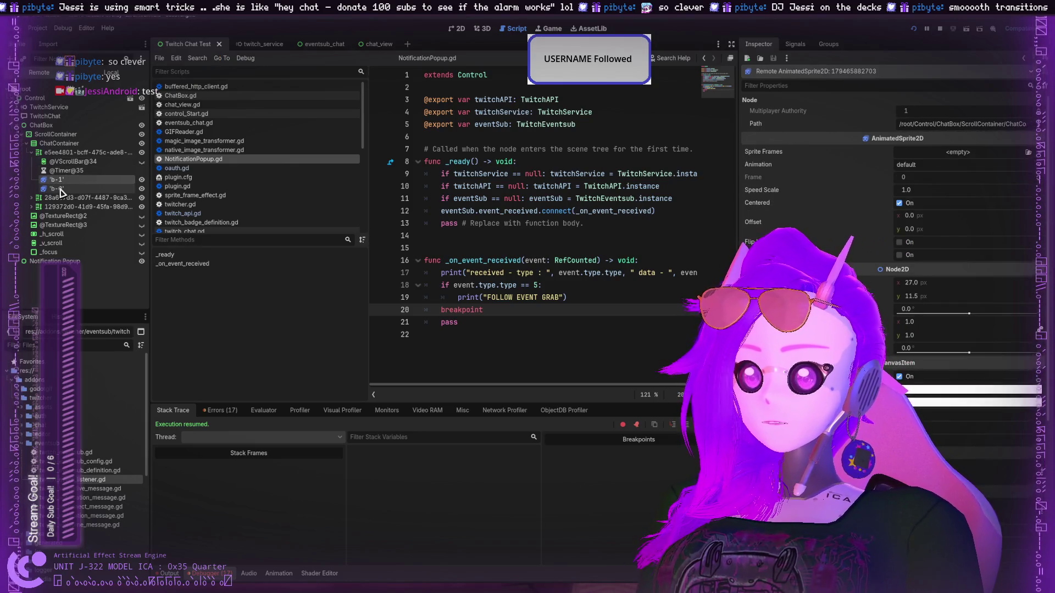
{"action": "left_click", "coordinate": [45, 154]}
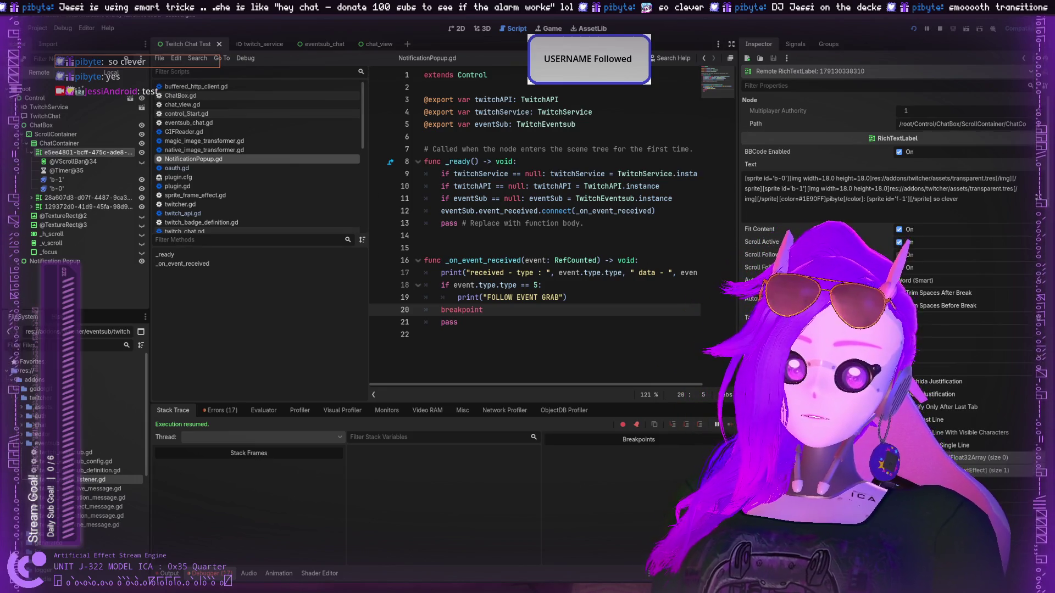
{"action": "scroll", "coordinate": [890, 275], "scroll_direction": "down", "scroll_amount": 10}
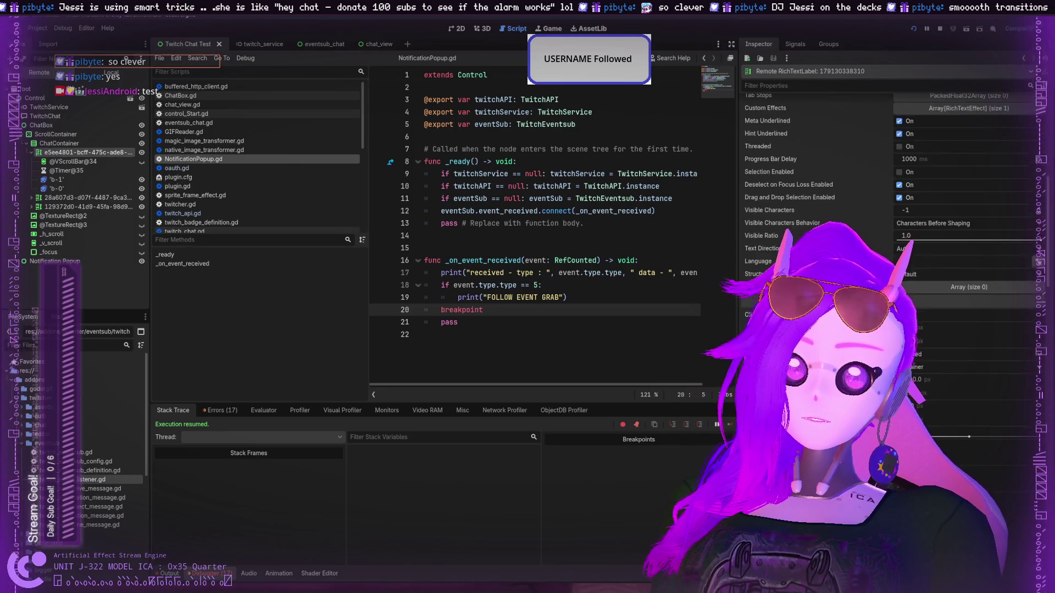
{"action": "scroll", "coordinate": [890, 274], "scroll_direction": "up", "scroll_amount": 10}
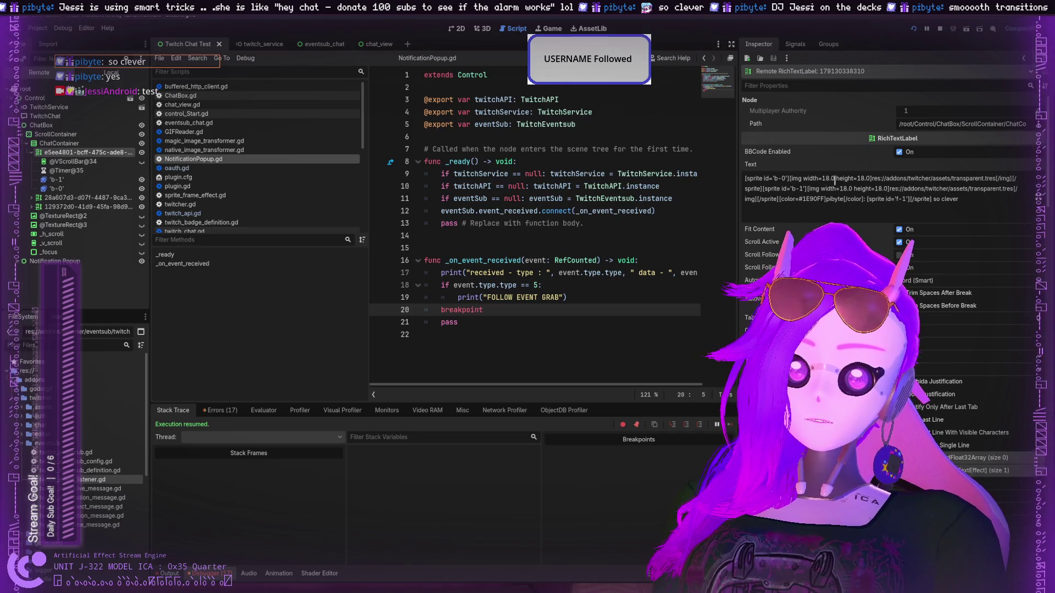
{"action": "double_click", "coordinate": [888, 178]}
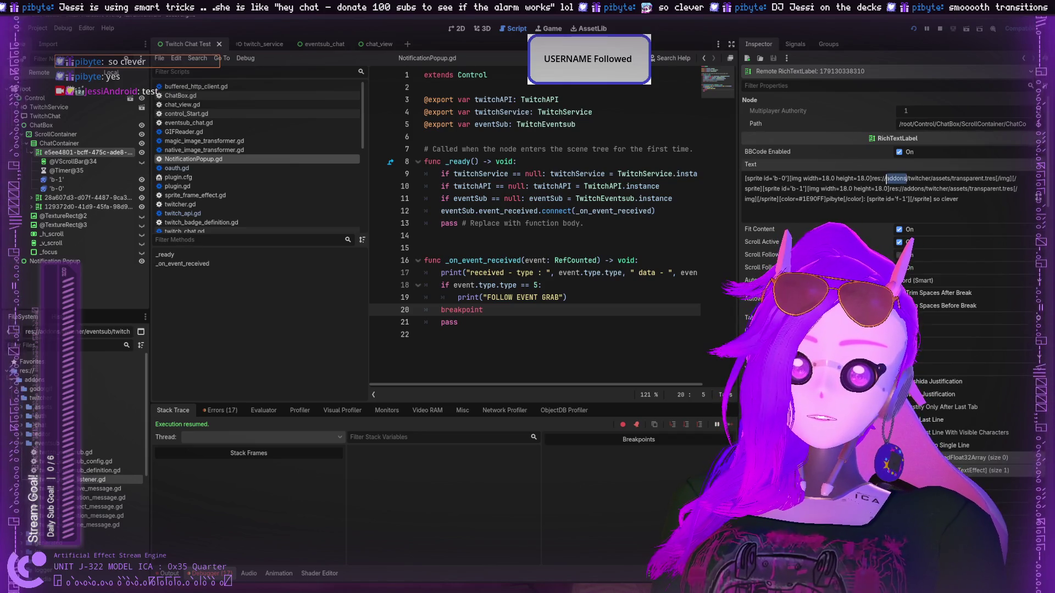
{"action": "double_click", "coordinate": [858, 188]}
{"action": "double_click", "coordinate": [904, 188]}
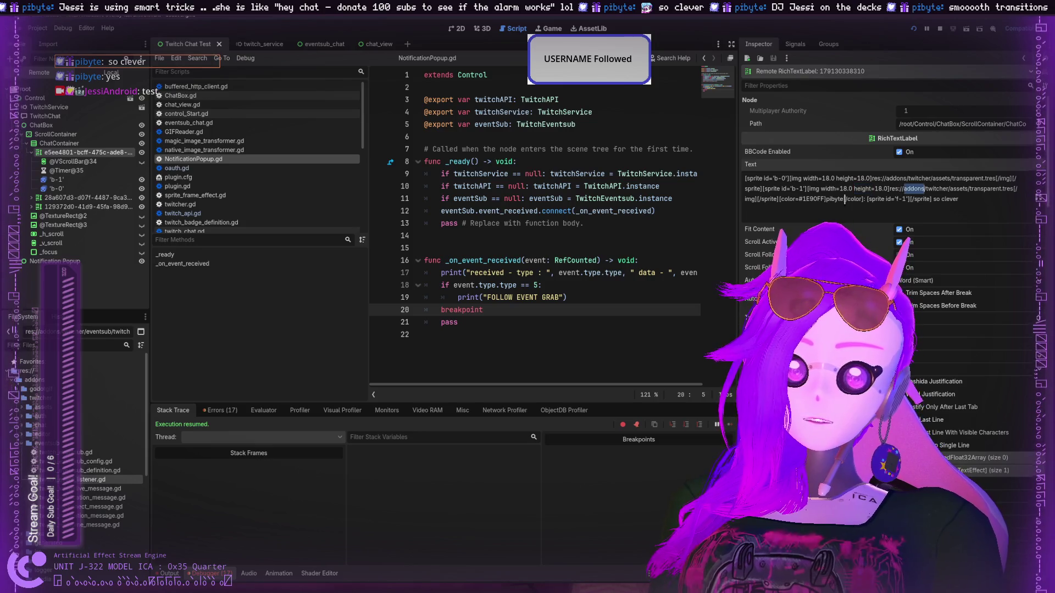
{"action": "left_click", "coordinate": [921, 199]}
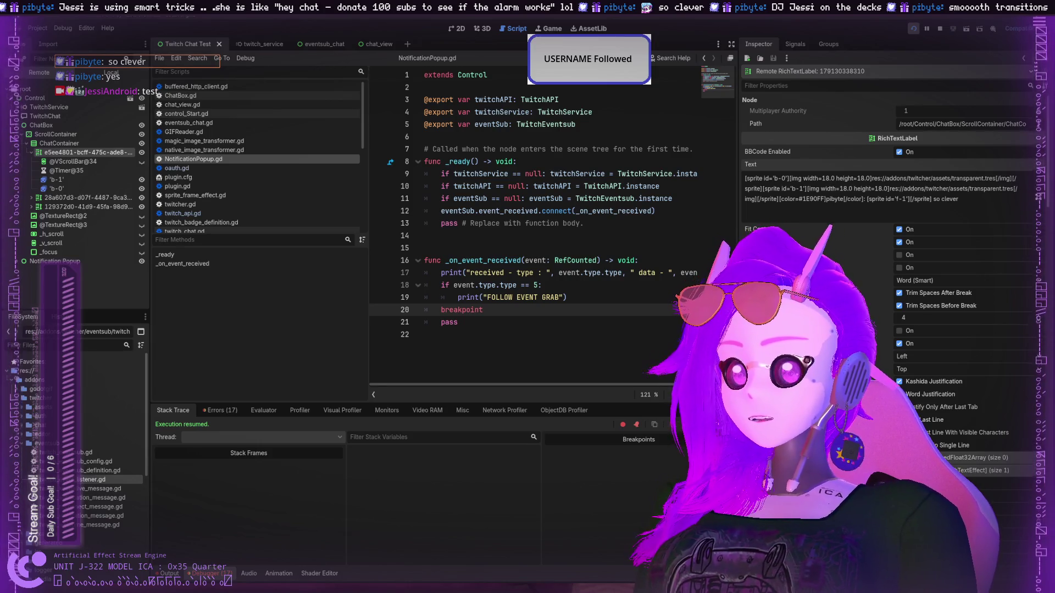
Restart the project and view TwitchChat's properties, toggling its Process section open and closed.
{"action": "left_click", "coordinate": [913, 28]}
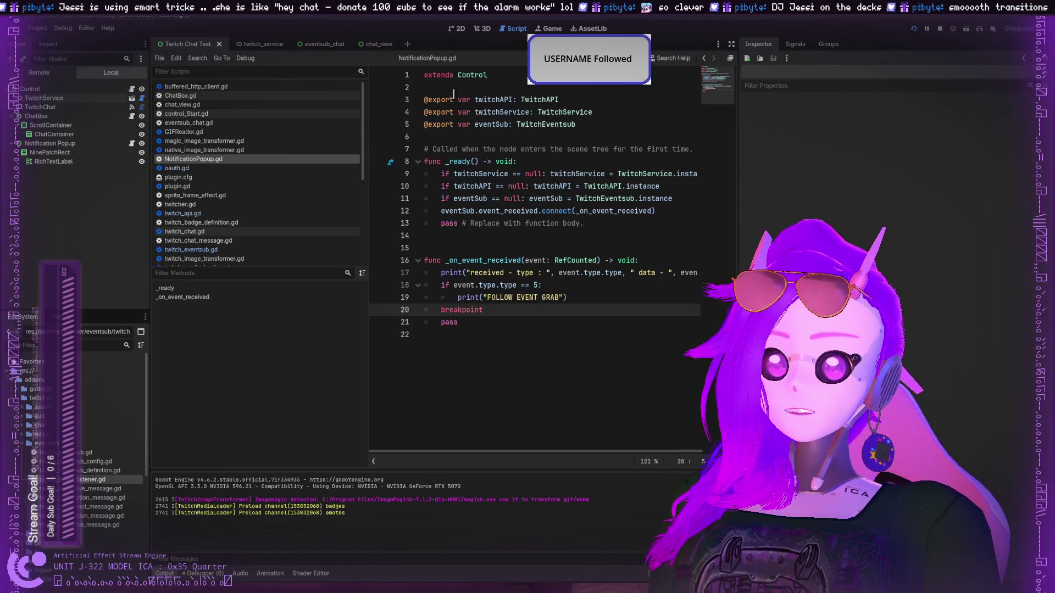
{"action": "left_click", "coordinate": [55, 106]}
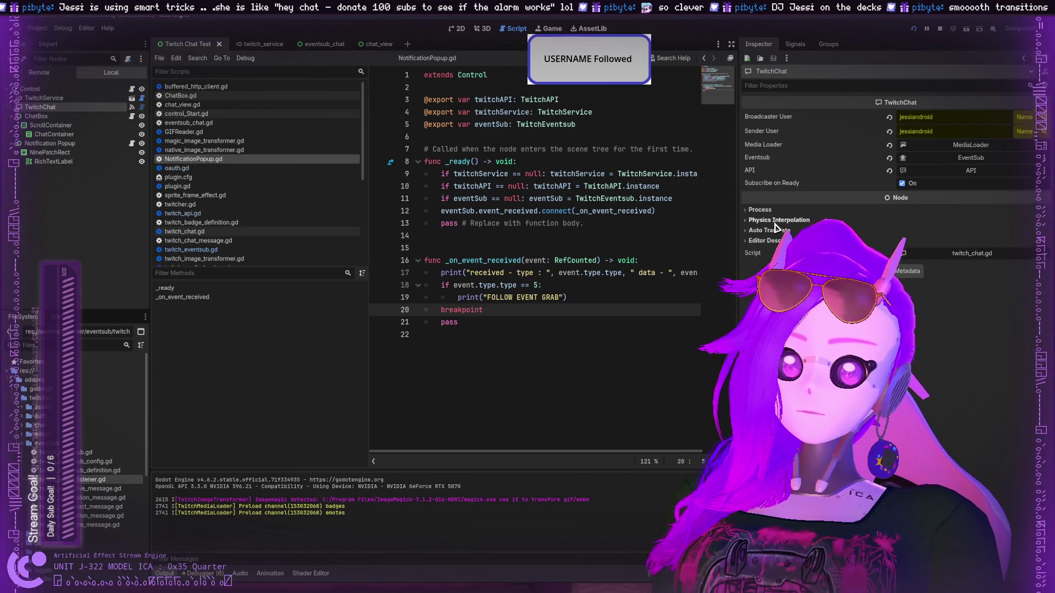
{"action": "left_click", "coordinate": [762, 211]}
{"action": "left_click", "coordinate": [760, 210]}
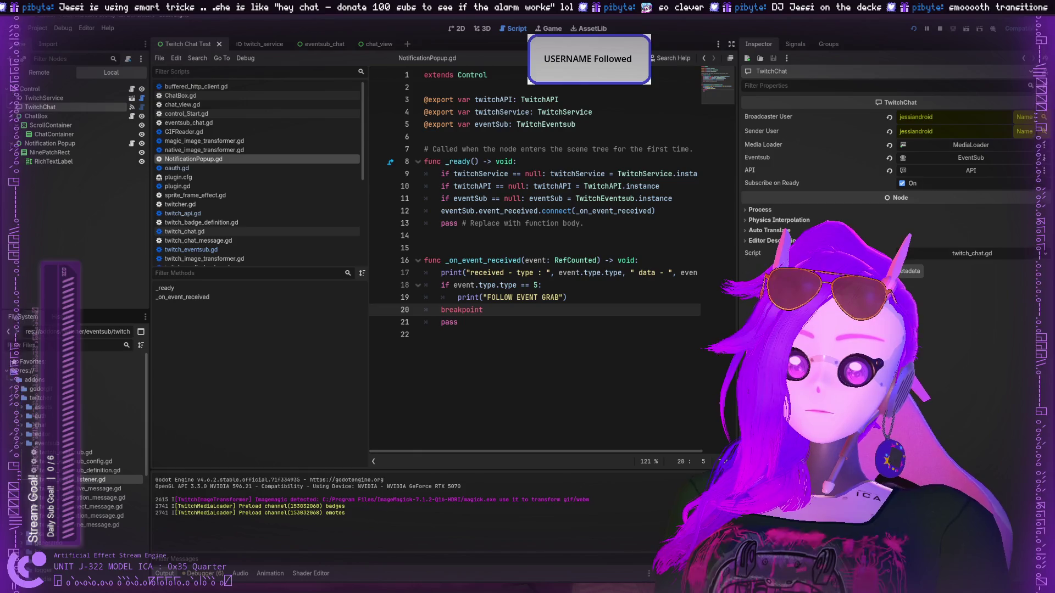
Glance at native_image_transformer.gd, return to NotificationPopup.gd, and select the TwitchService node.
{"action": "left_click", "coordinate": [192, 150]}
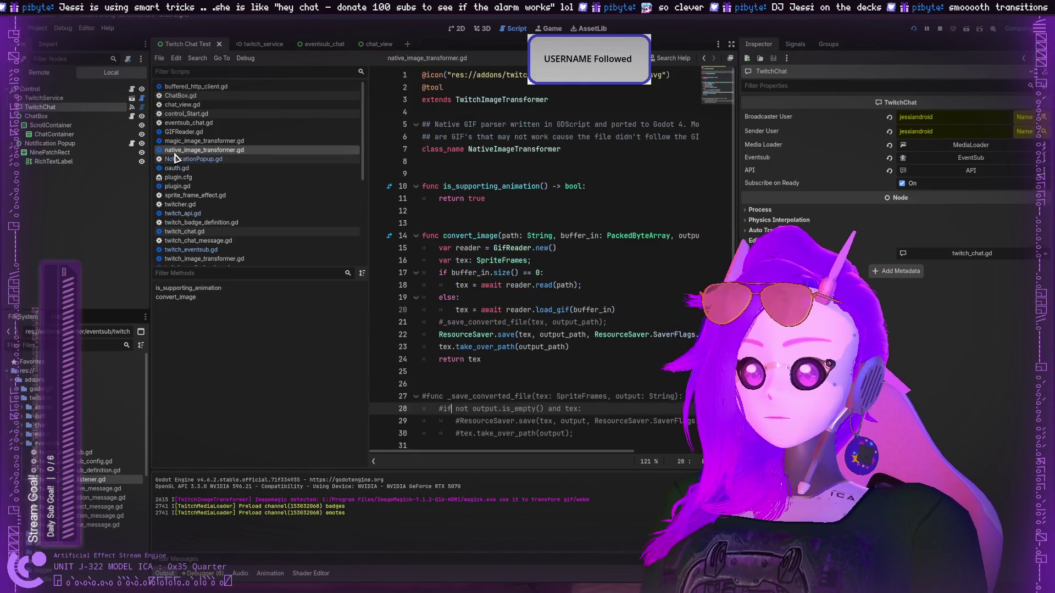
{"action": "left_click", "coordinate": [193, 159]}
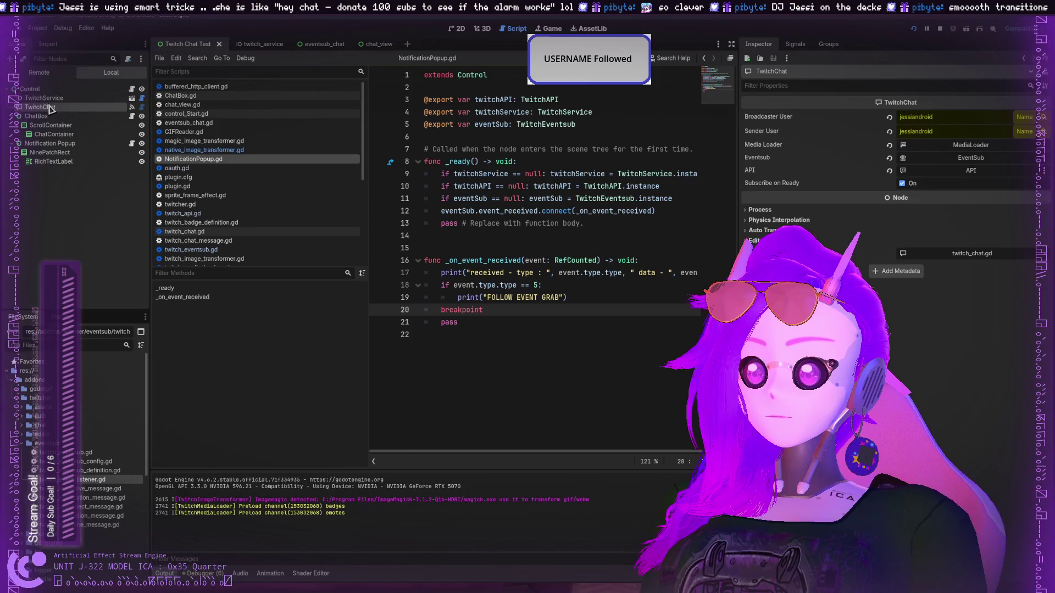
{"action": "left_click", "coordinate": [44, 98]}
Find bits:read in the Scopes checklist and tick it.
{"action": "scroll", "coordinate": [950, 219], "scroll_direction": "down", "scroll_amount": 5}
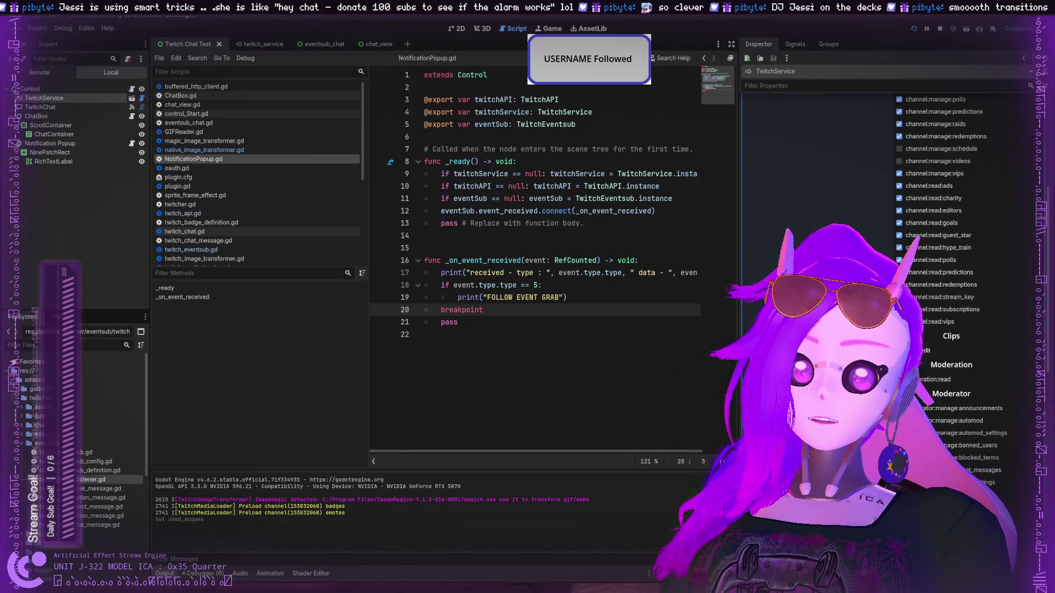
{"action": "scroll", "coordinate": [950, 247], "scroll_direction": "up", "scroll_amount": 3}
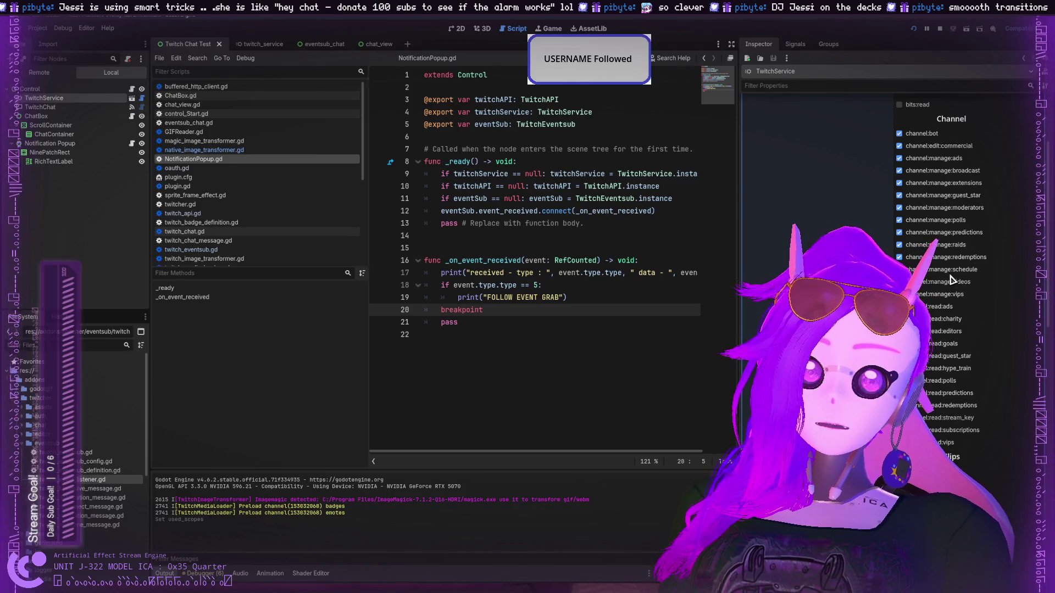
{"action": "scroll", "coordinate": [952, 280], "scroll_direction": "up", "scroll_amount": 3}
{"action": "scroll", "coordinate": [913, 234], "scroll_direction": "down", "scroll_amount": 15}
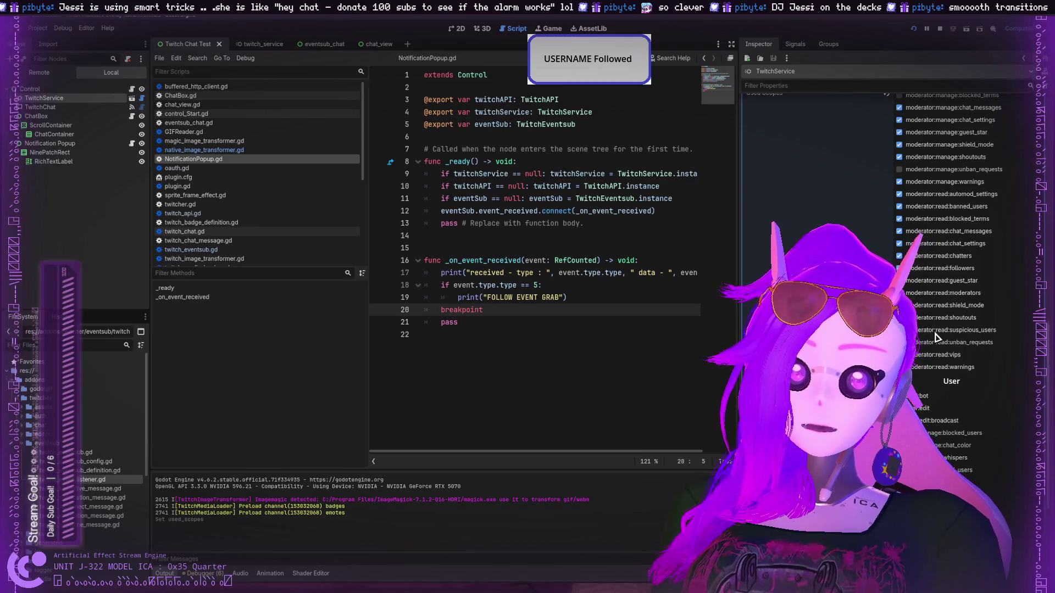
{"action": "scroll", "coordinate": [936, 337], "scroll_direction": "up", "scroll_amount": 15}
{"action": "left_click", "coordinate": [910, 227]}
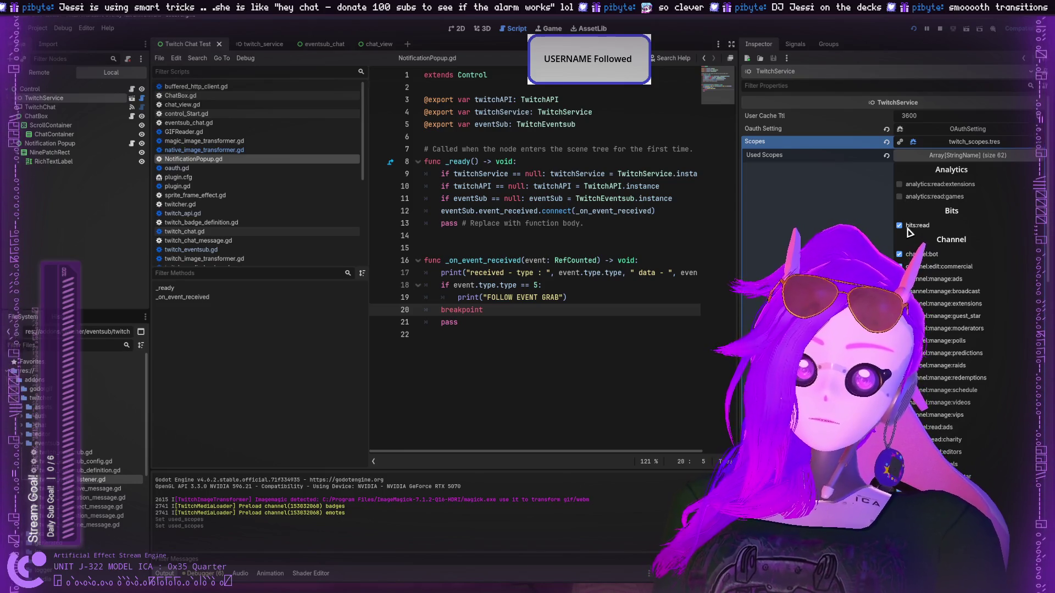
Expand Used Scopes to confirm the array now holds 64 entries.
{"action": "scroll", "coordinate": [912, 232], "scroll_direction": "down", "scroll_amount": 10}
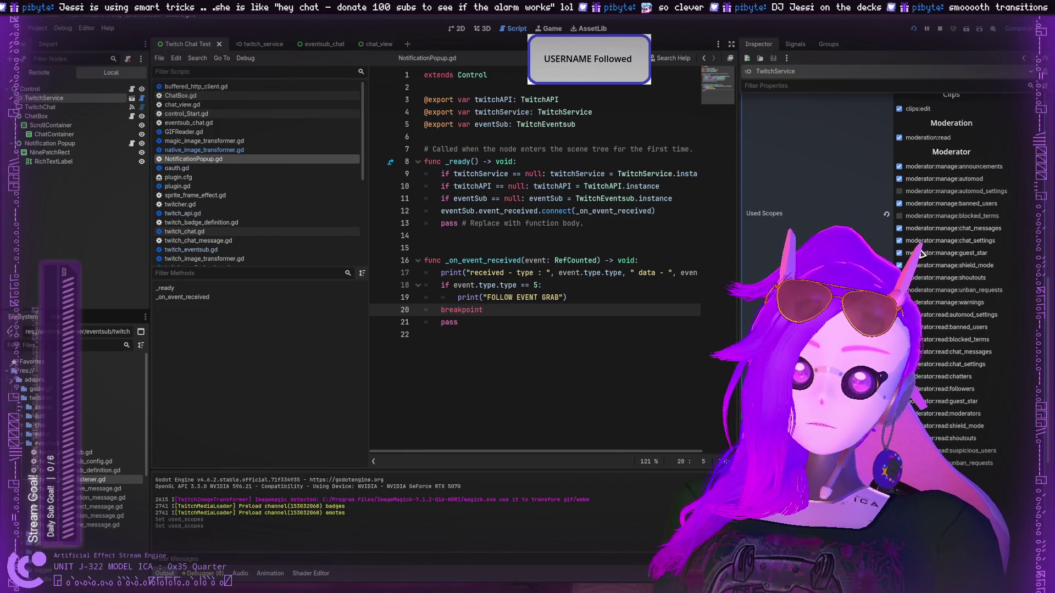
{"action": "scroll", "coordinate": [929, 225], "scroll_direction": "down", "scroll_amount": 5}
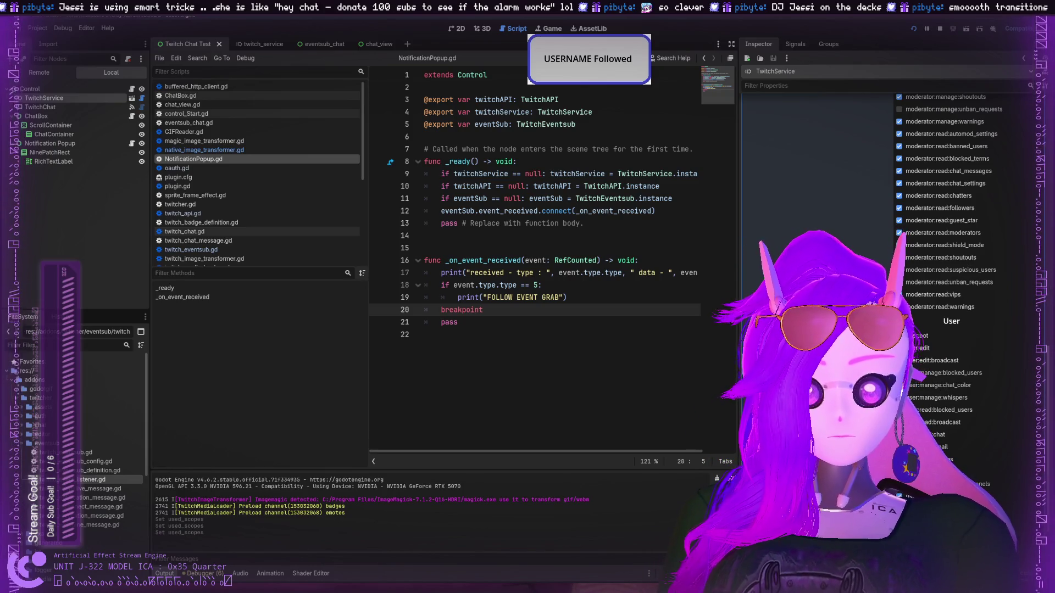
{"action": "scroll", "coordinate": [945, 247], "scroll_direction": "down", "scroll_amount": 3}
{"action": "scroll", "coordinate": [940, 434], "scroll_direction": "up", "scroll_amount": 10}
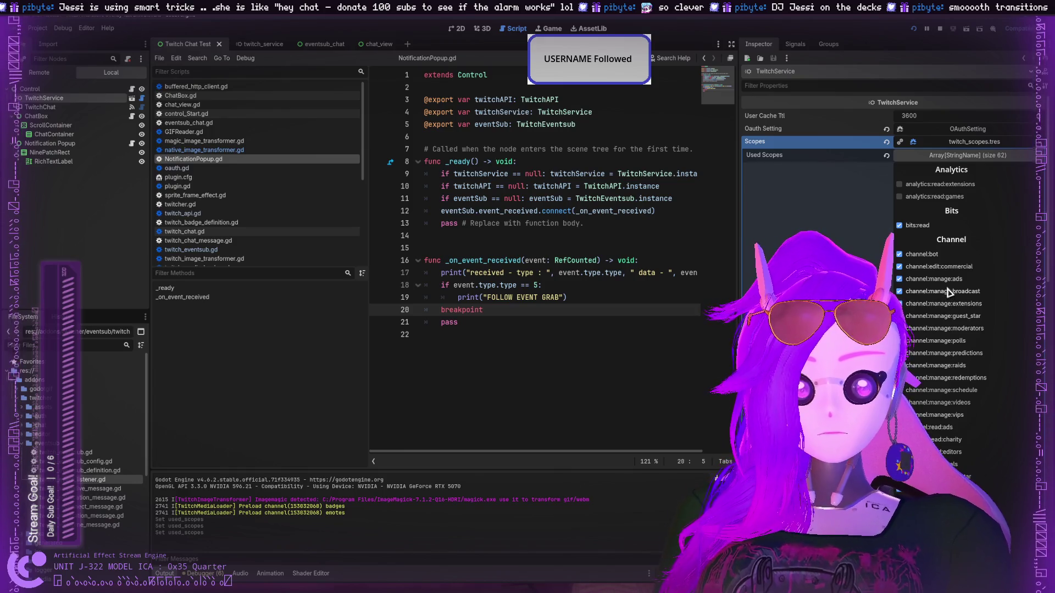
{"action": "scroll", "coordinate": [946, 308], "scroll_direction": "down", "scroll_amount": 3}
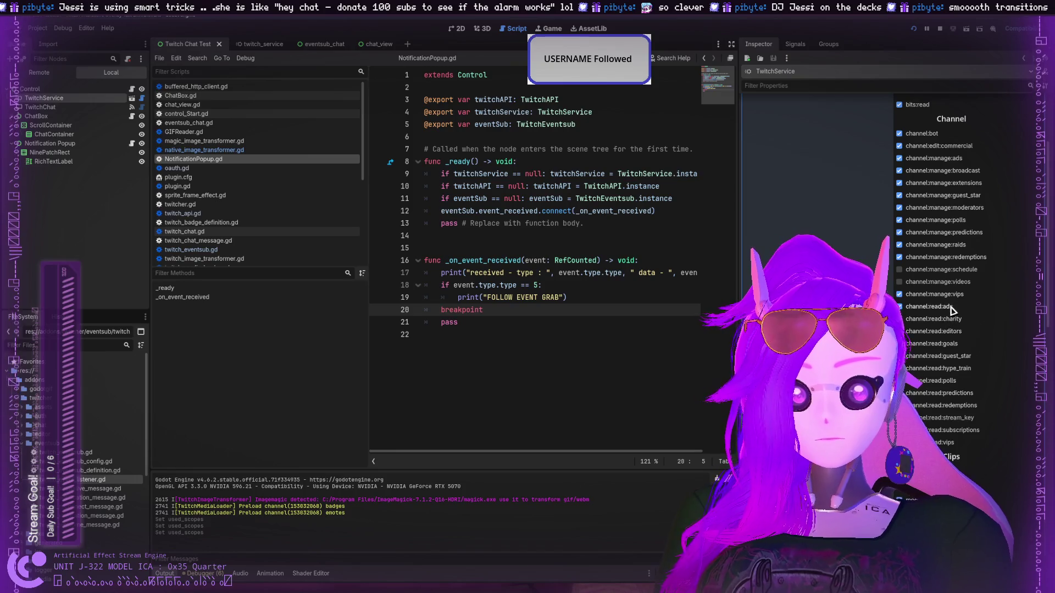
{"action": "scroll", "coordinate": [961, 300], "scroll_direction": "up", "scroll_amount": 2}
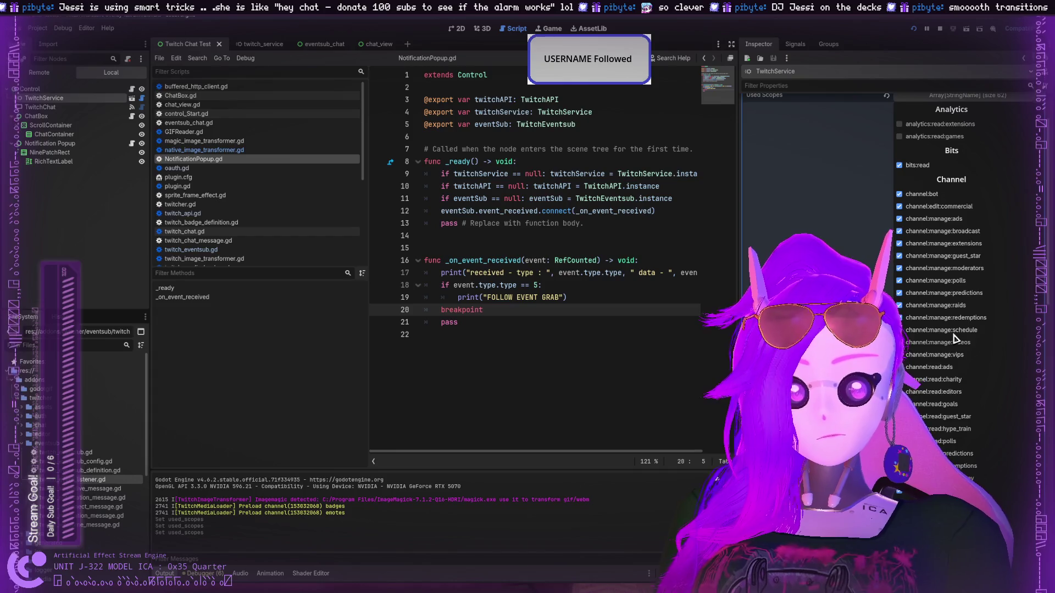
{"action": "scroll", "coordinate": [958, 352], "scroll_direction": "up", "scroll_amount": 2}
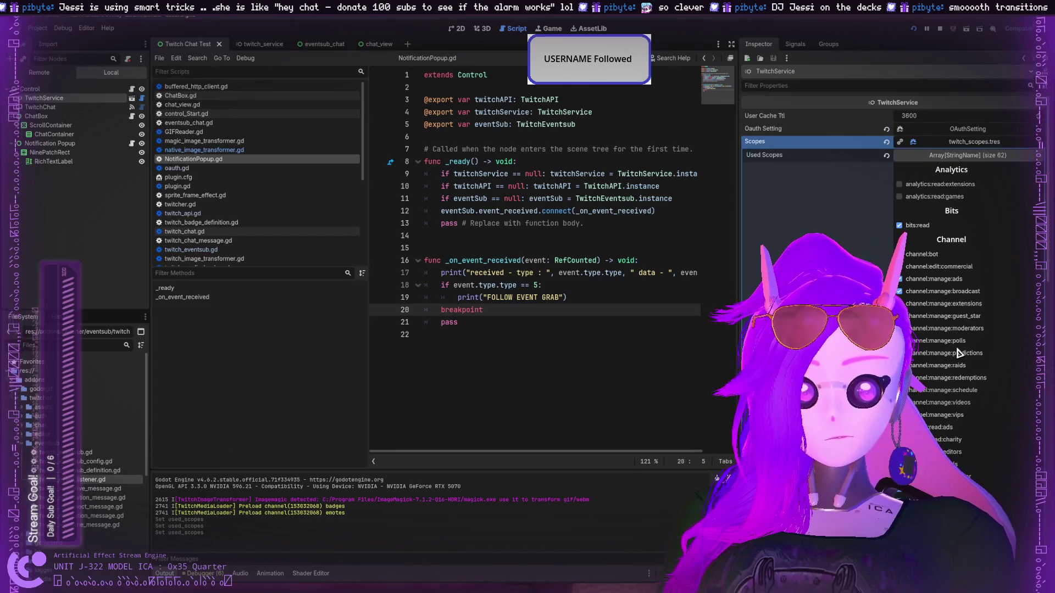
{"action": "scroll", "coordinate": [958, 351], "scroll_direction": "down", "scroll_amount": 10}
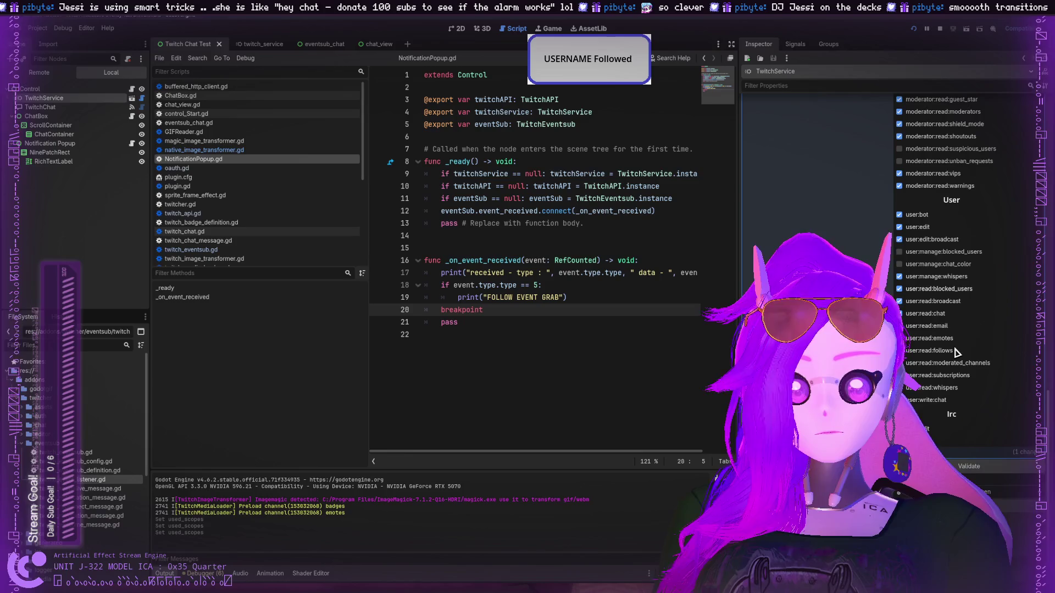
{"action": "scroll", "coordinate": [956, 352], "scroll_direction": "up", "scroll_amount": 12}
{"action": "left_click", "coordinate": [937, 156]}
{"action": "left_click", "coordinate": [936, 159]}
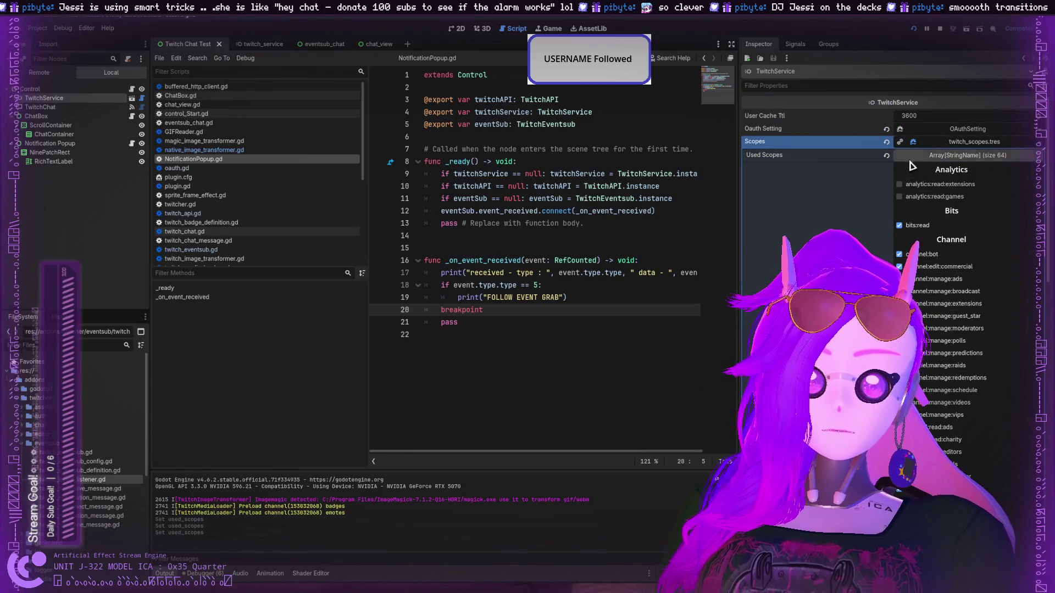
{"action": "left_click", "coordinate": [967, 158]}
{"action": "left_click", "coordinate": [967, 158]}
{"action": "left_click", "coordinate": [966, 158]}
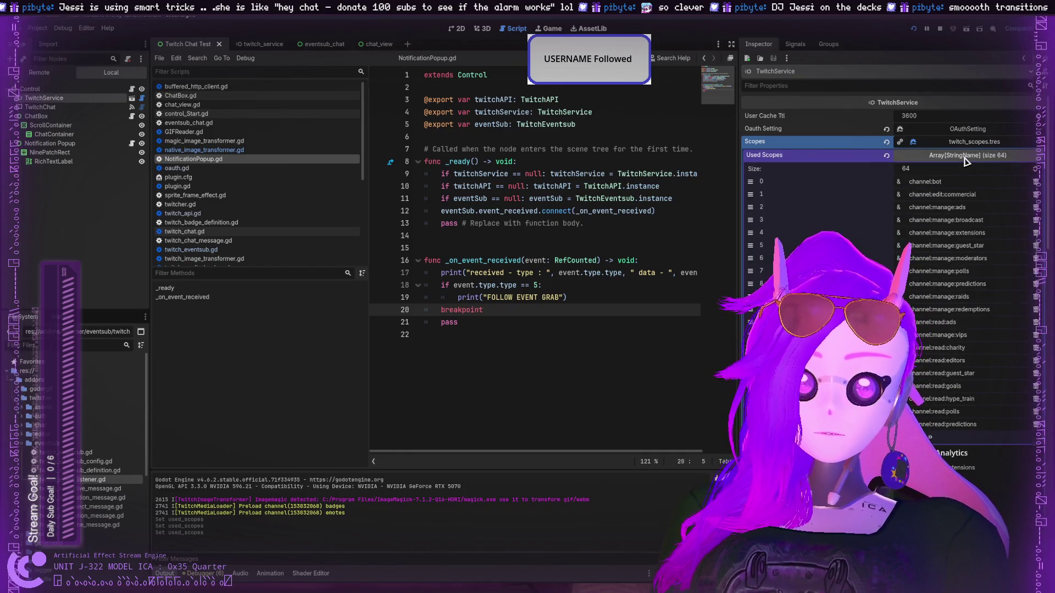
{"action": "left_click", "coordinate": [964, 157]}
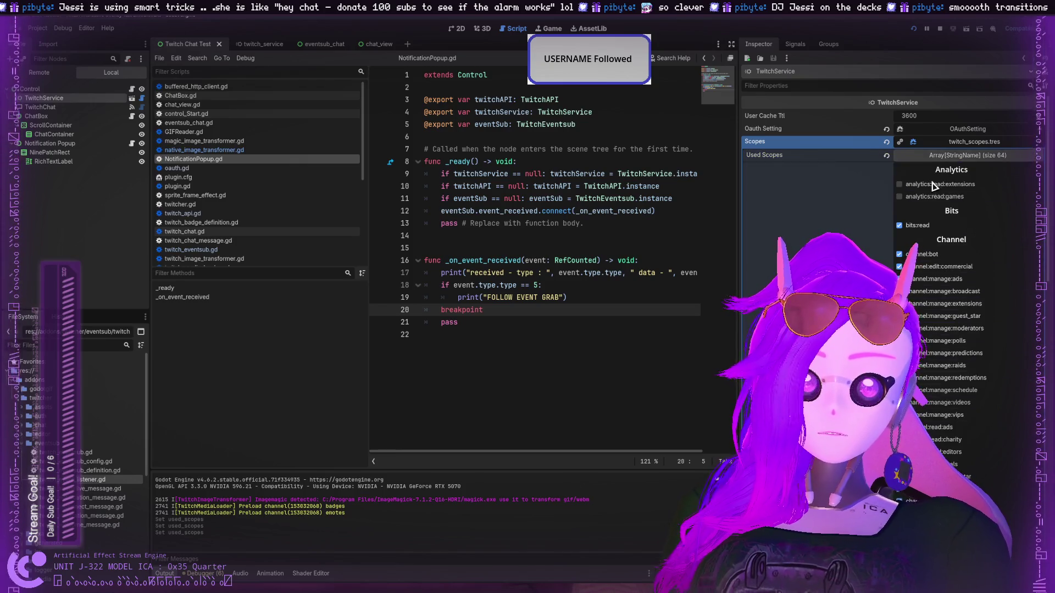
{"action": "scroll", "coordinate": [870, 178], "scroll_direction": "down", "scroll_amount": 10}
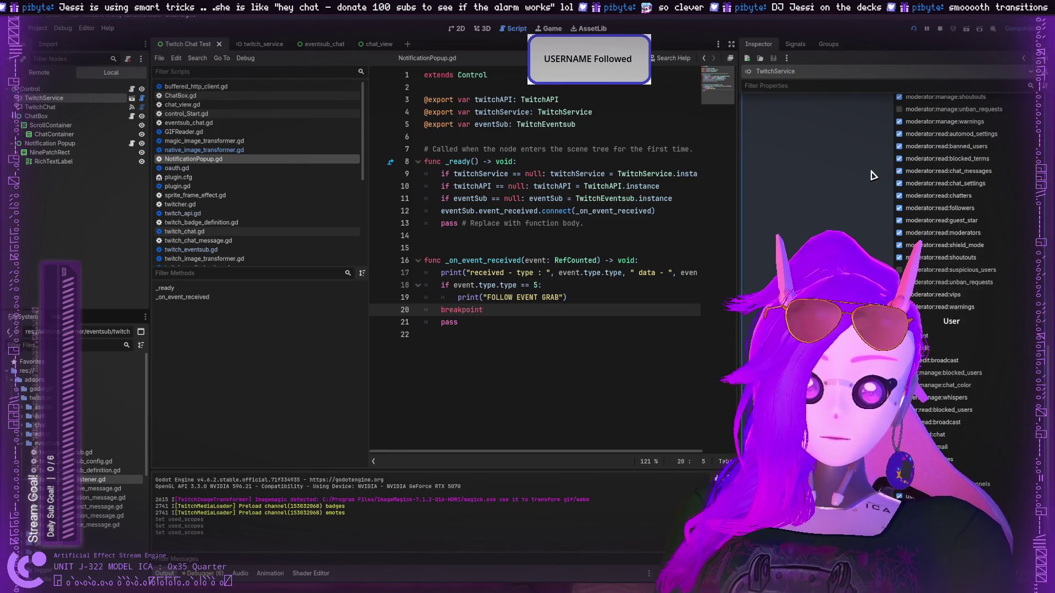
{"action": "scroll", "coordinate": [870, 178], "scroll_direction": "down", "scroll_amount": 10}
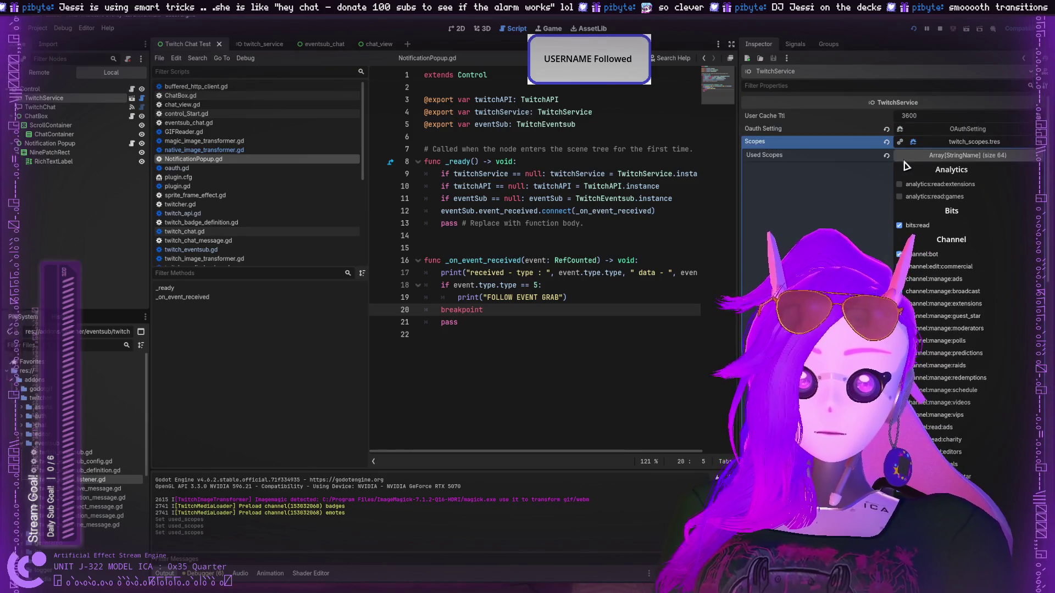
{"action": "scroll", "coordinate": [954, 460], "scroll_direction": "up", "scroll_amount": 20}
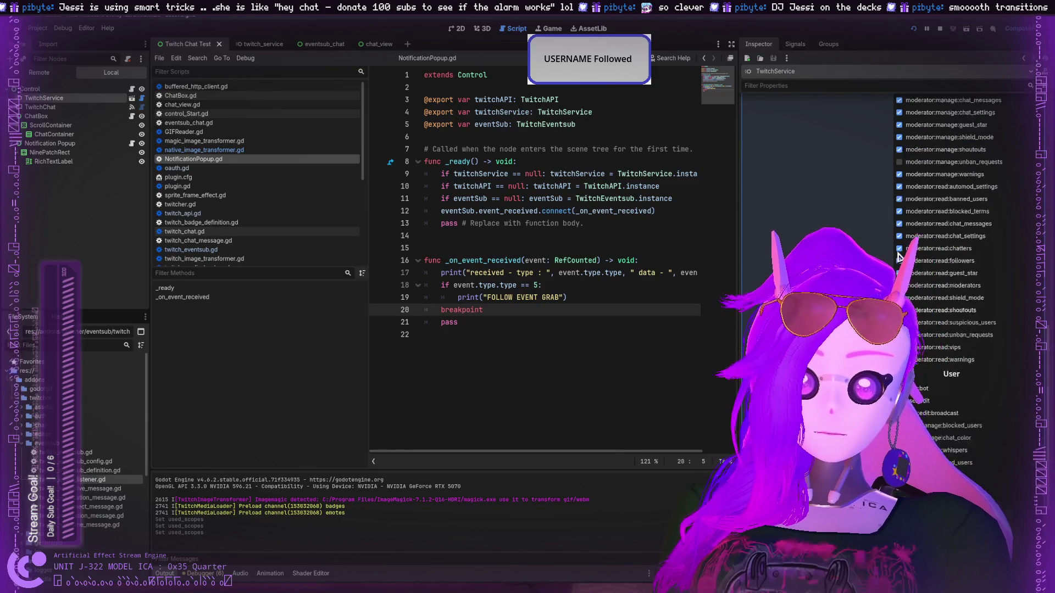
Relaunch the project so an incoming follow event stops at the line-20 breakpoint.
{"action": "left_click", "coordinate": [913, 29]}
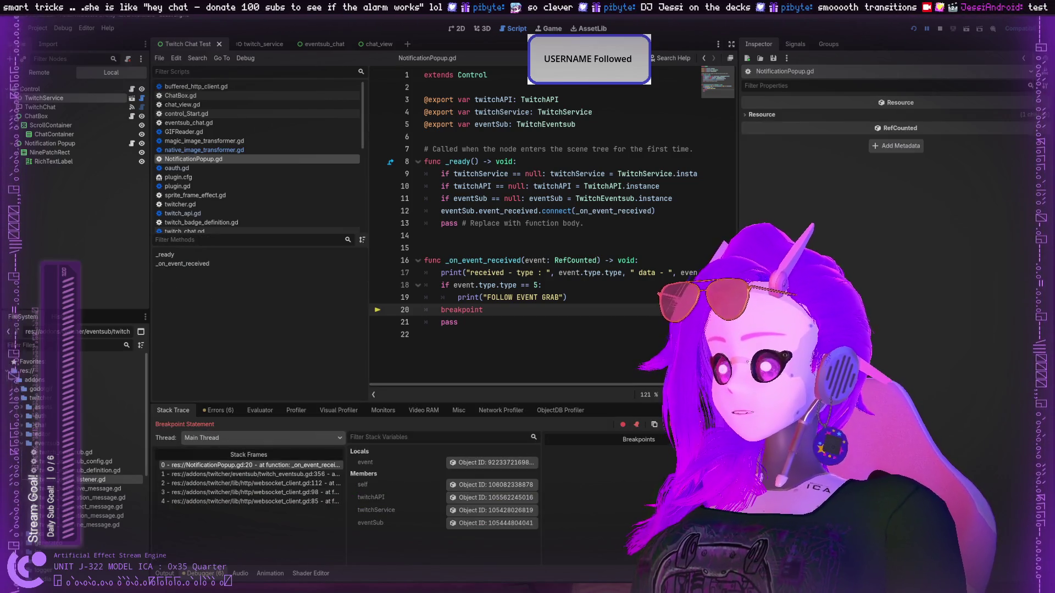
Resume past the line-20 breakpoint with F12 nine times as follow events arrive, then click the script's last line.
{"action": "key", "text": "F12"}
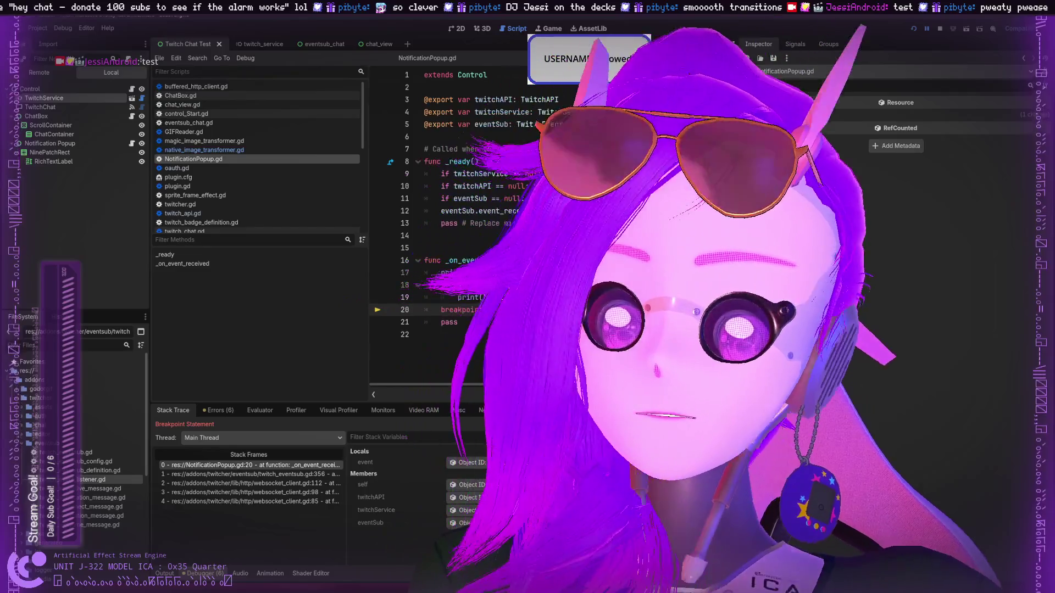
{"action": "key", "text": "F12"}
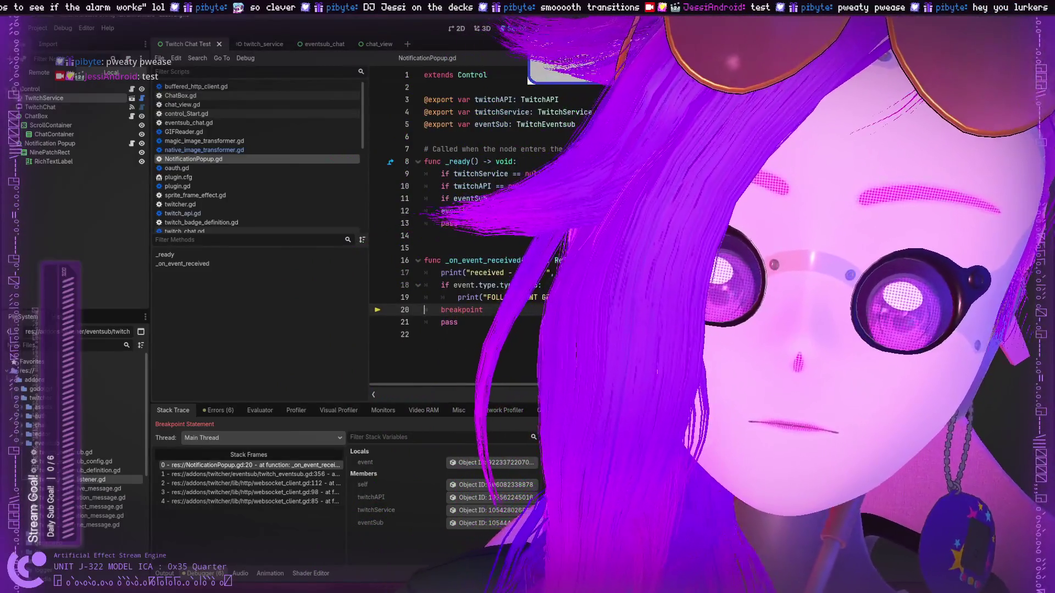
{"action": "key", "text": "F12"}
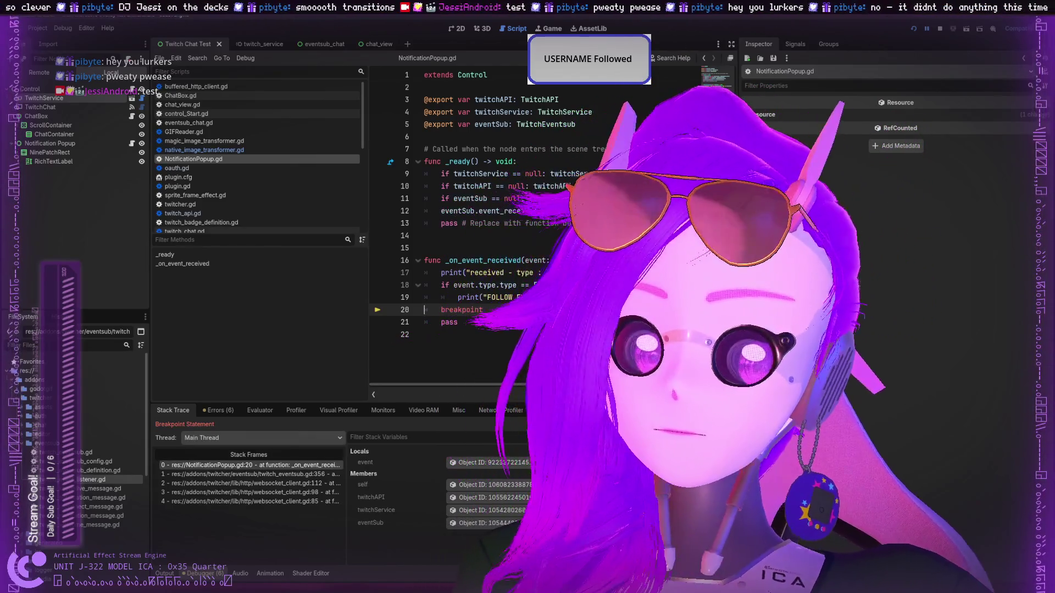
{"action": "key", "text": "F12"}
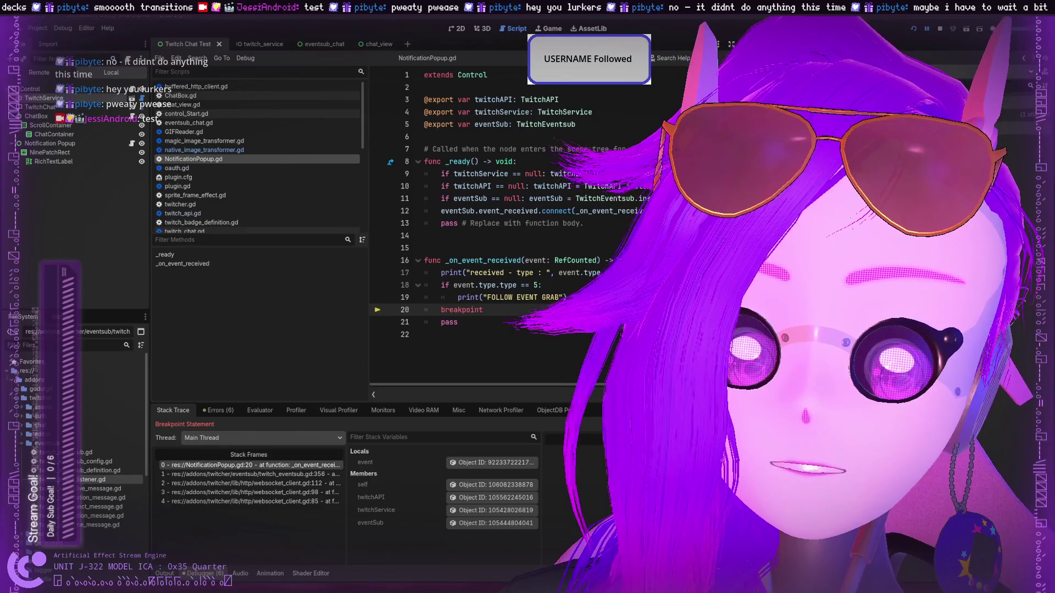
{"action": "key", "text": "F12"}
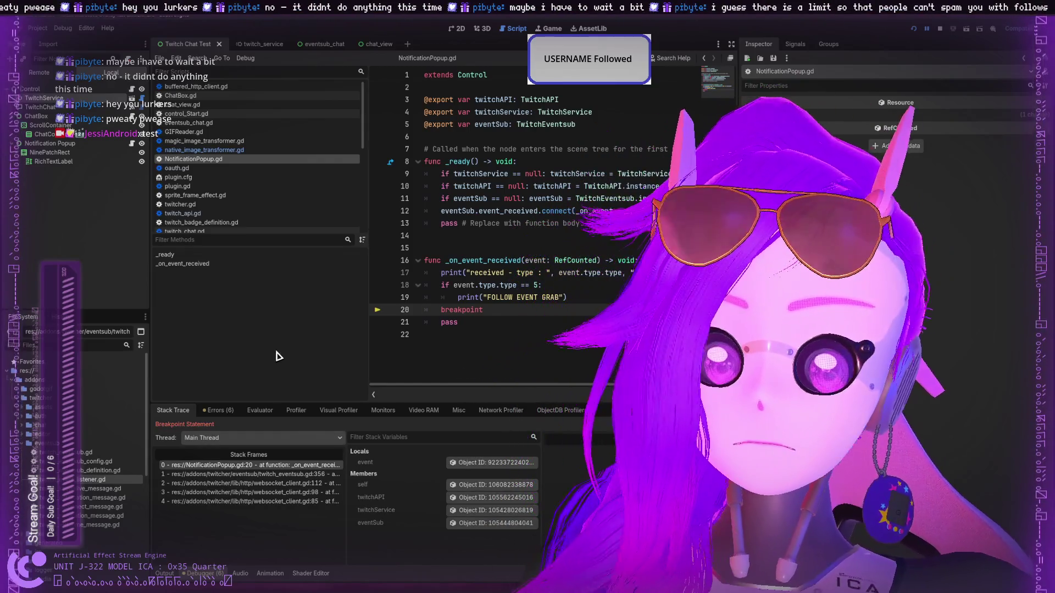
{"action": "key", "text": "F12"}
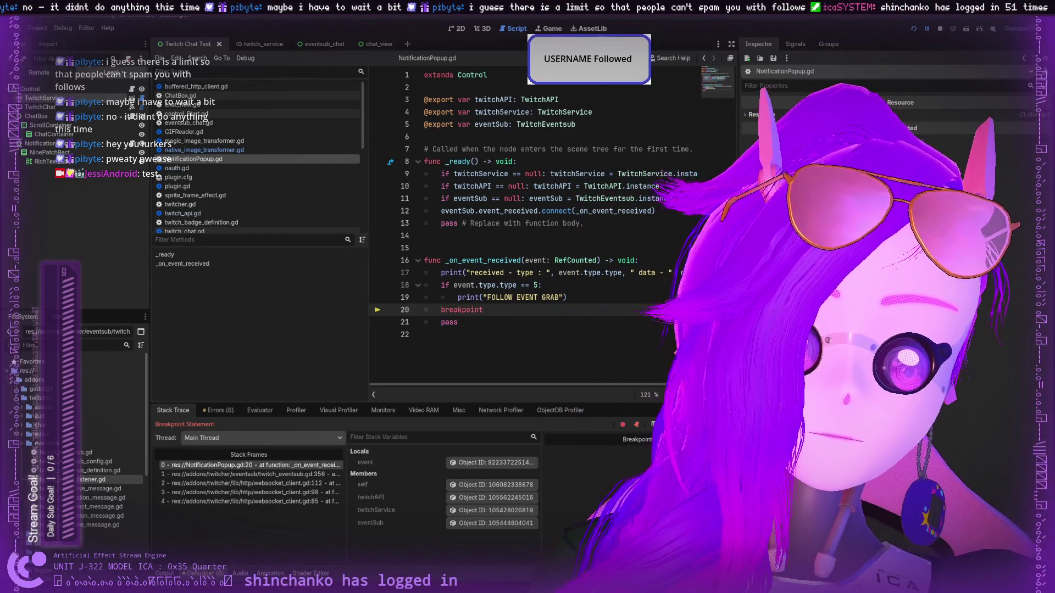
{"action": "key", "text": "F12"}
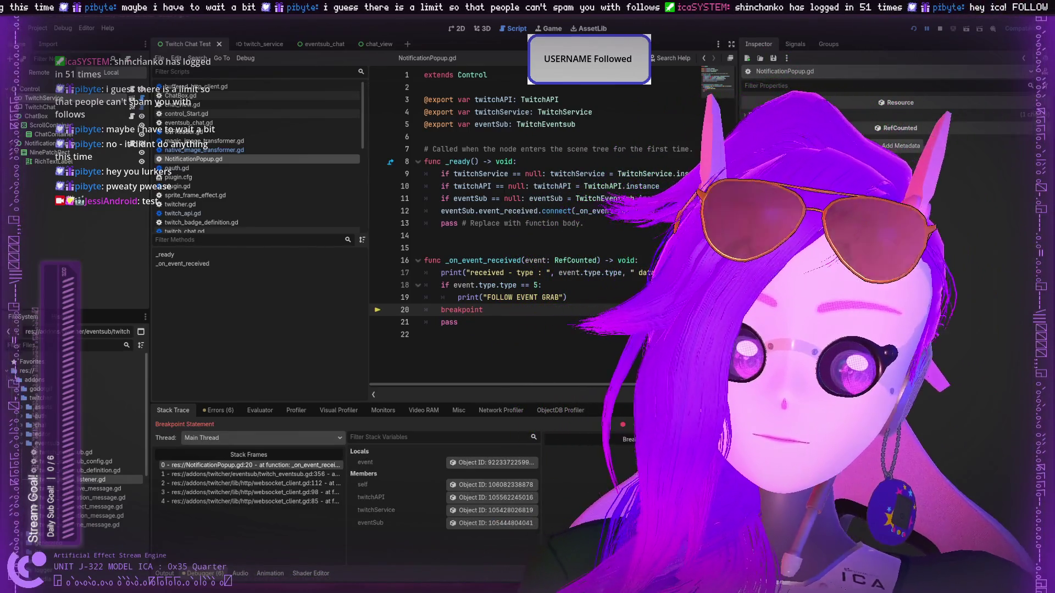
{"action": "key", "text": "F12"}
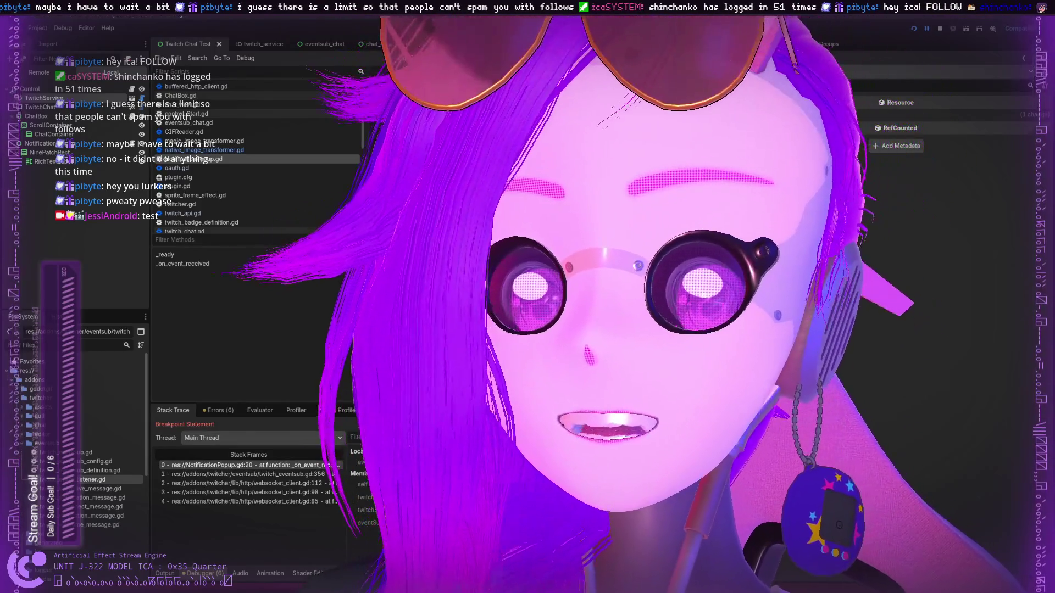
{"action": "key", "text": "F12"}
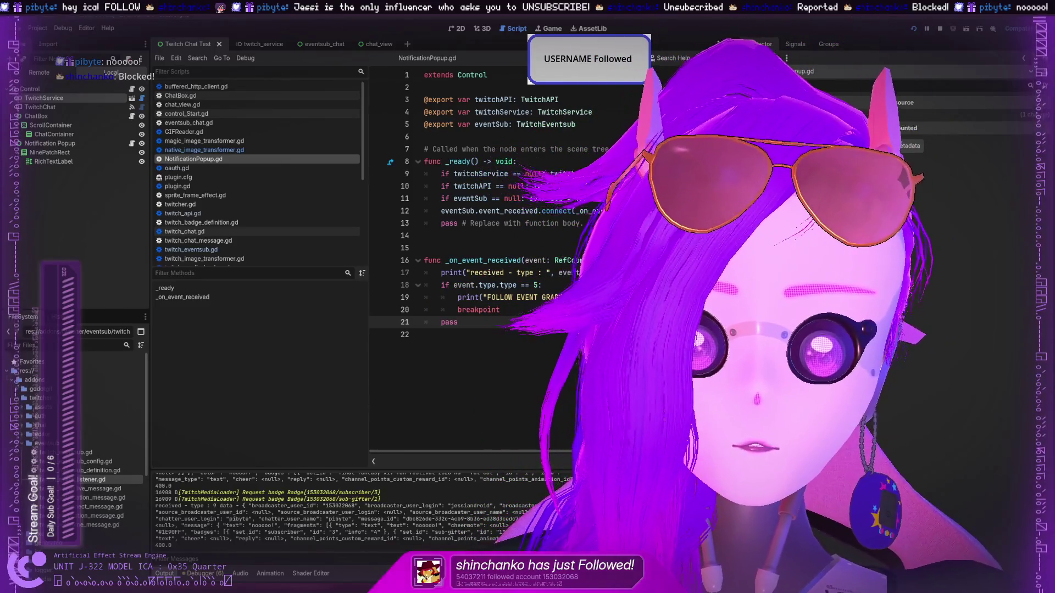
{"action": "left_click", "coordinate": [502, 372]}
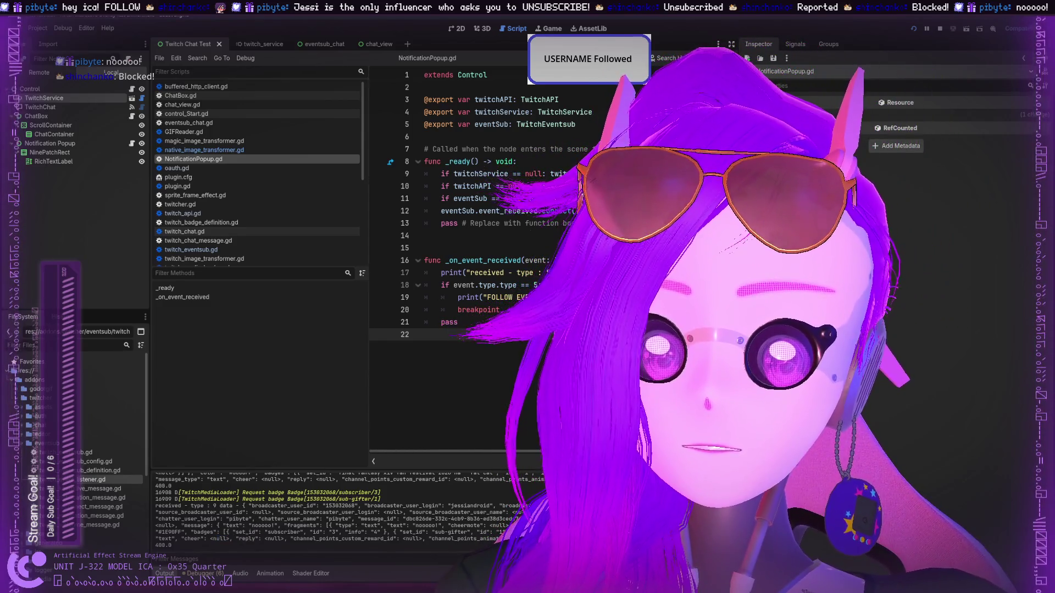
{"action": "left_click_drag", "start_coordinate": [464, 539], "coordinate": [242, 539]}
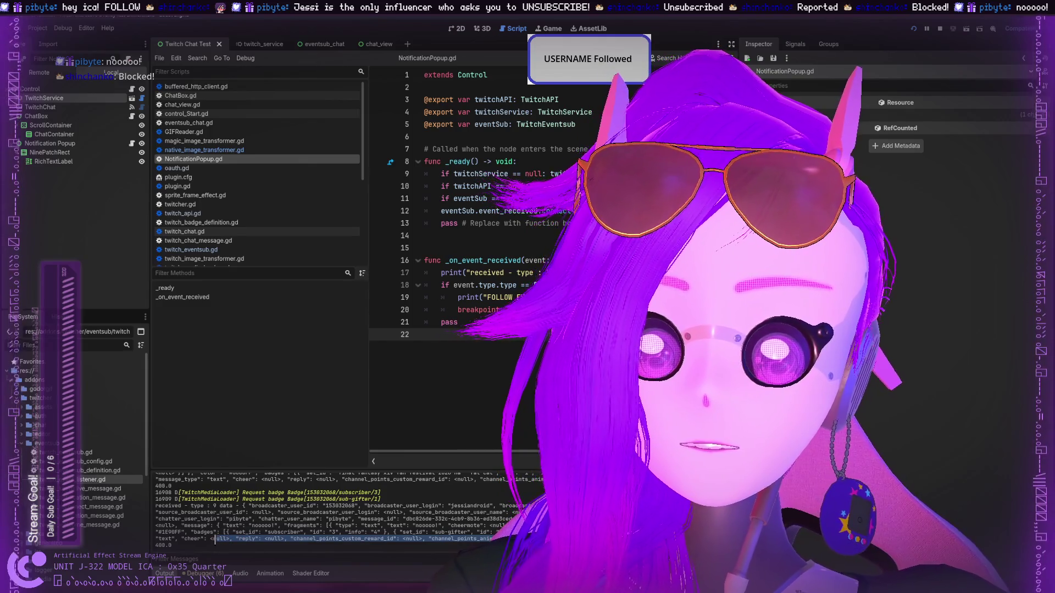
{"action": "left_click", "coordinate": [249, 540]}
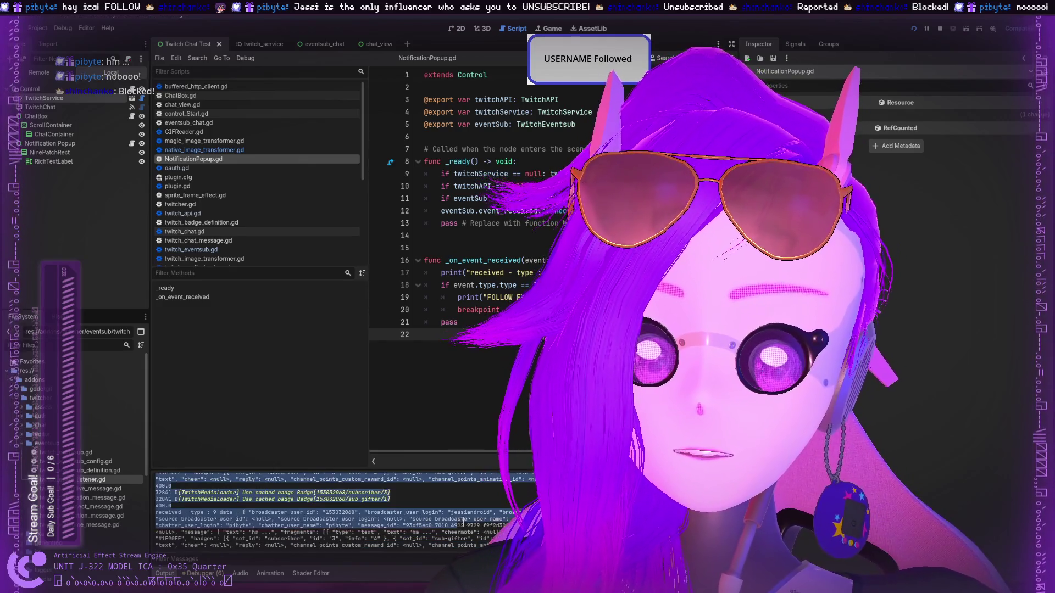
{"action": "left_click_drag", "start_coordinate": [410, 529], "coordinate": [422, 544]}
{"action": "left_click", "coordinate": [386, 537]}
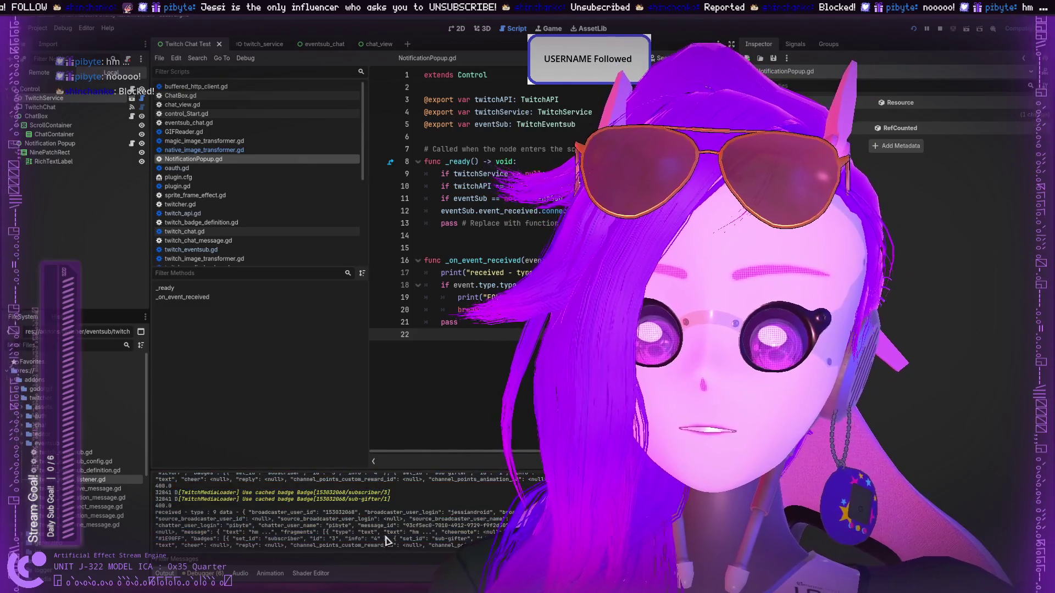
{"action": "scroll", "coordinate": [384, 535], "scroll_direction": "up", "scroll_amount": 5}
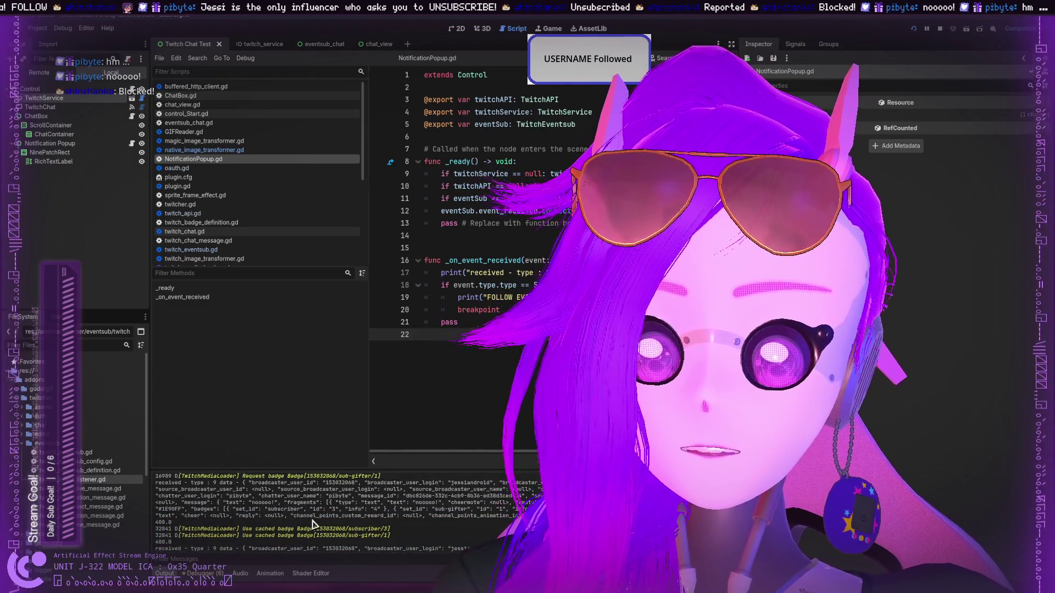
{"action": "scroll", "coordinate": [315, 526], "scroll_direction": "up", "scroll_amount": 3}
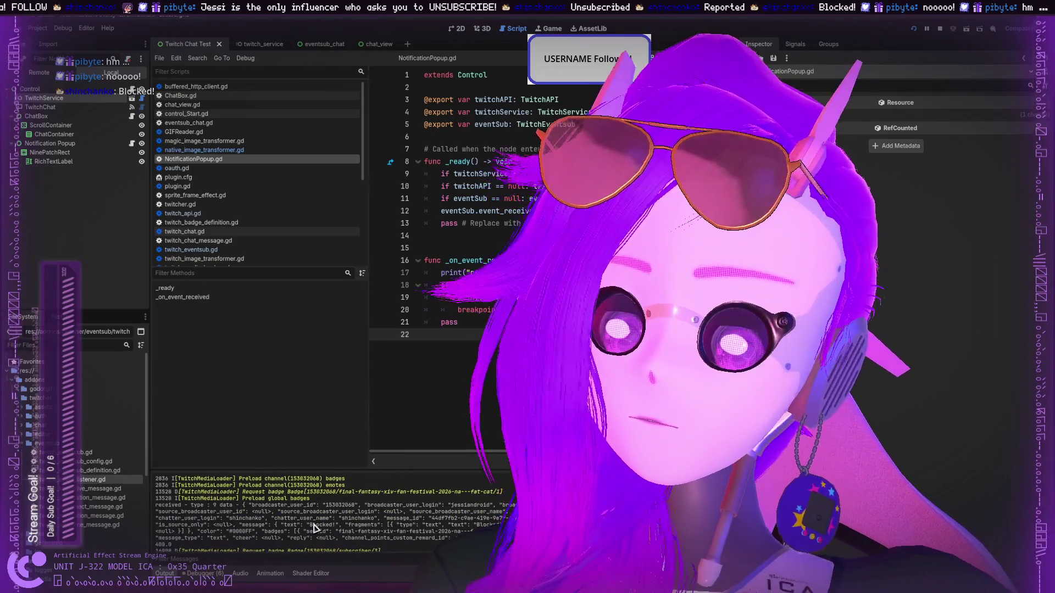
{"action": "scroll", "coordinate": [313, 527], "scroll_direction": "up", "scroll_amount": 1}
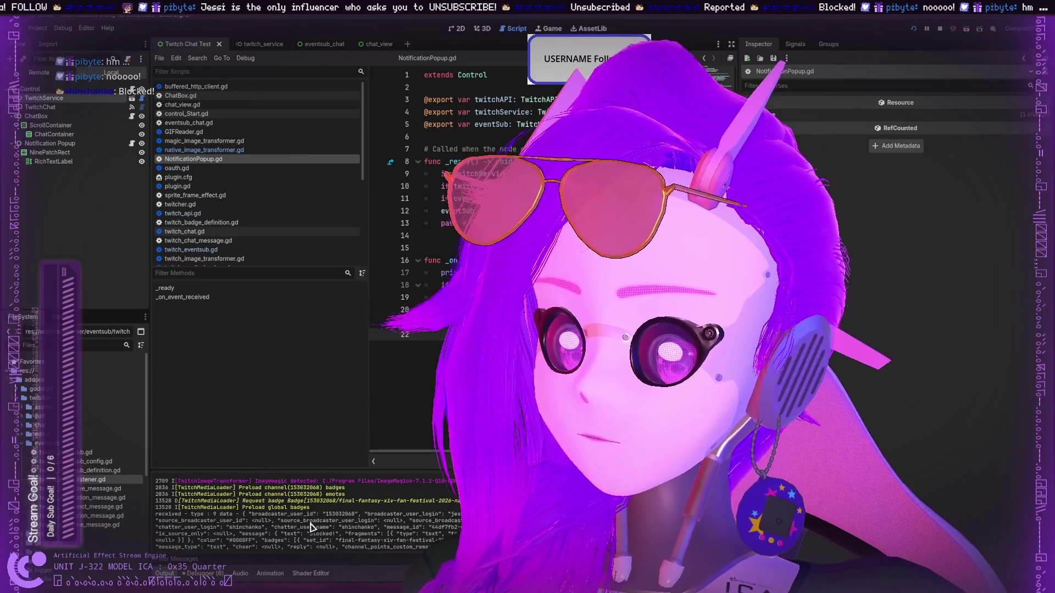
{"action": "scroll", "coordinate": [311, 527], "scroll_direction": "down", "scroll_amount": 4}
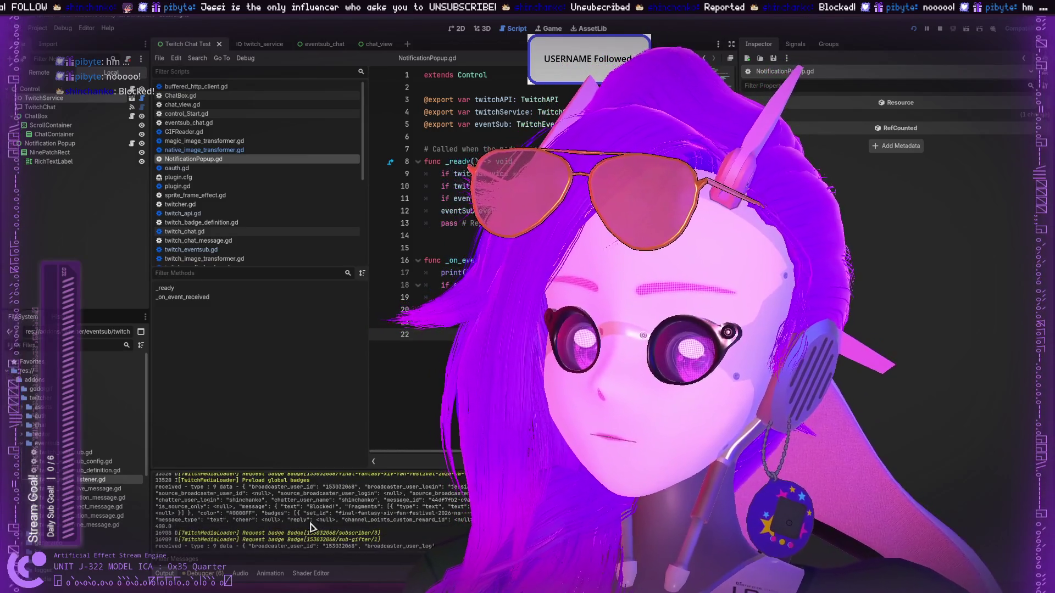
{"action": "scroll", "coordinate": [310, 528], "scroll_direction": "down", "scroll_amount": 10}
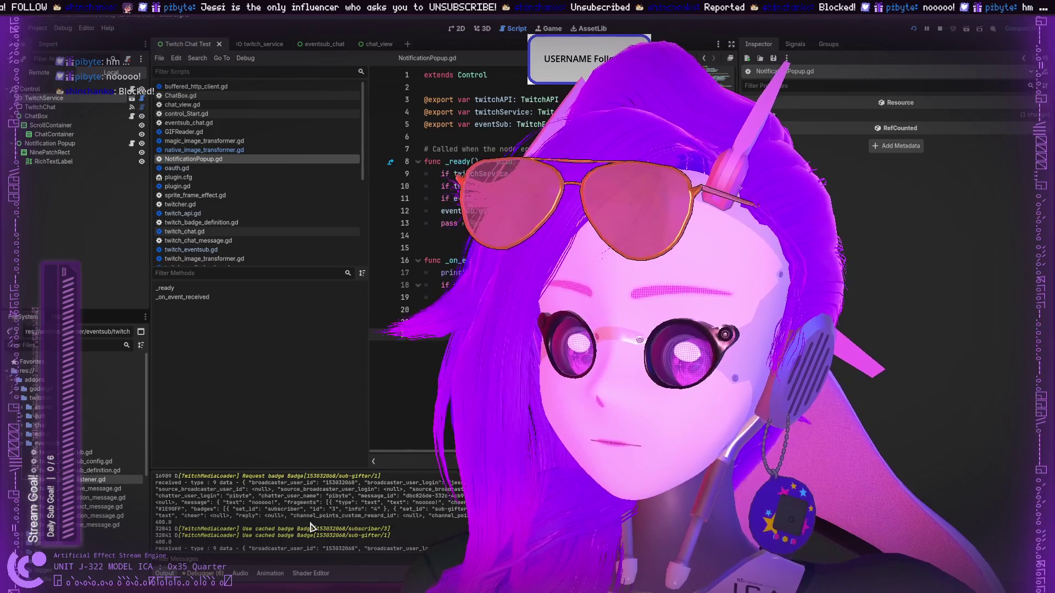
{"action": "scroll", "coordinate": [434, 510], "scroll_direction": "up", "scroll_amount": 3}
{"action": "scroll", "coordinate": [436, 511], "scroll_direction": "up", "scroll_amount": 2}
{"action": "scroll", "coordinate": [445, 526], "scroll_direction": "down", "scroll_amount": 6}
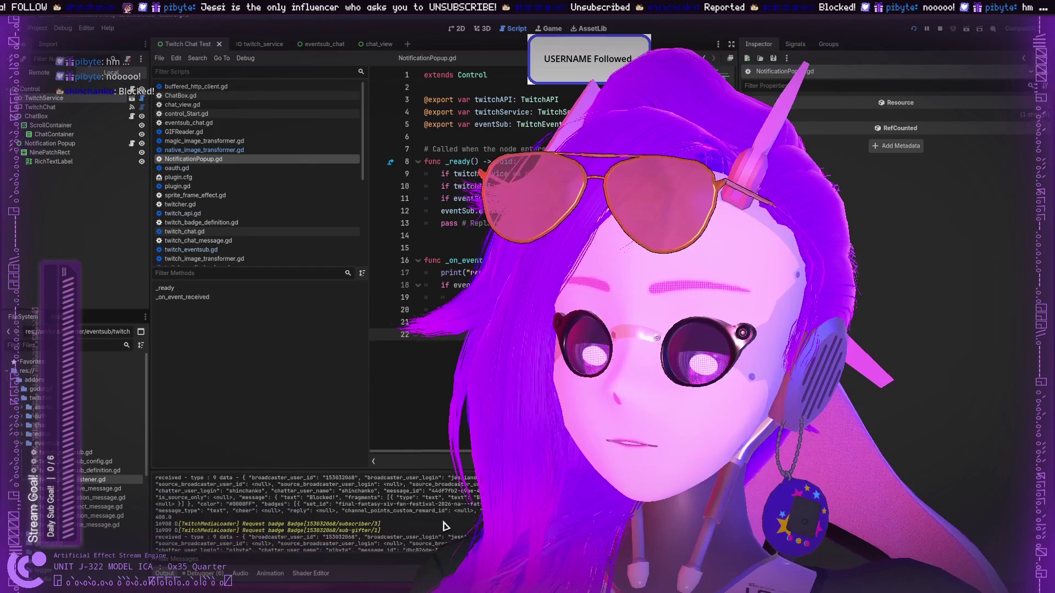
{"action": "scroll", "coordinate": [444, 526], "scroll_direction": "down", "scroll_amount": 2}
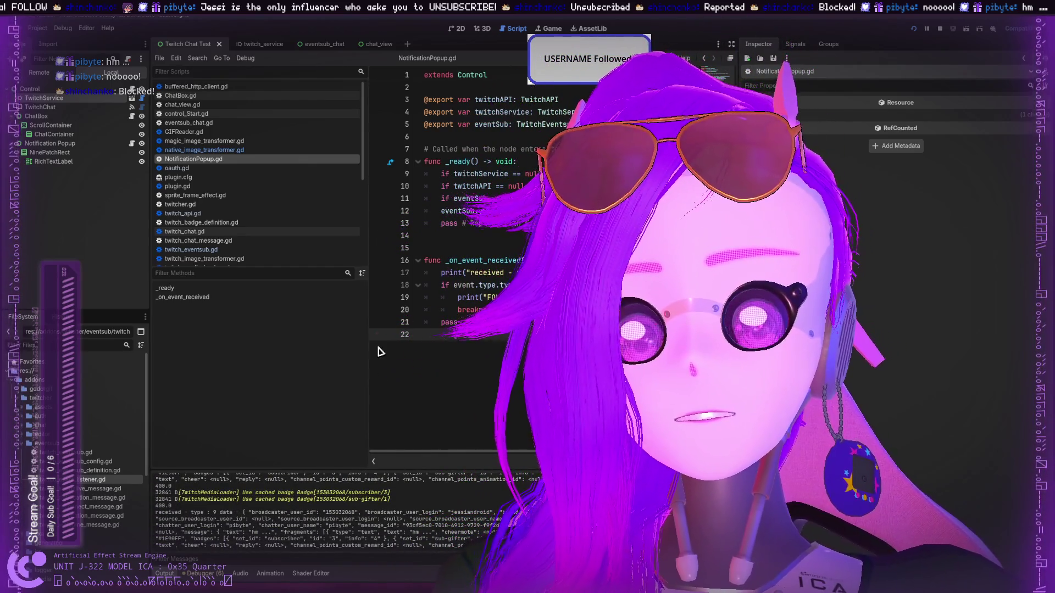
{"action": "mouse_move", "coordinate": [458, 322]}
{"action": "left_mouse_down"}
{"action": "mouse_move", "coordinate": [495, 113]}
{"action": "mouse_move", "coordinate": [482, 297]}
{"action": "left_mouse_up"}
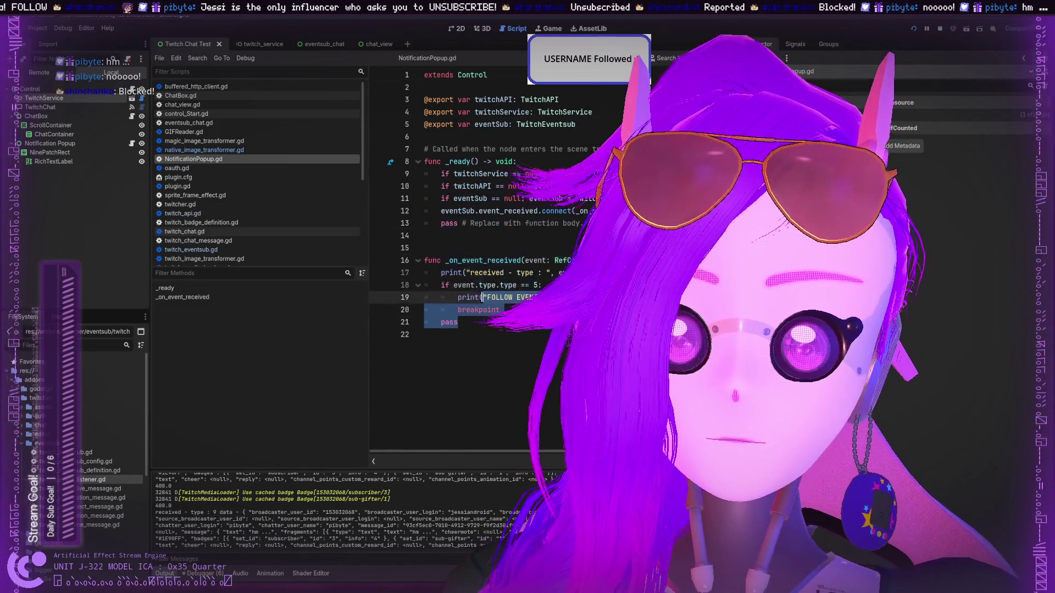
Compare the _on_event_received handler with the TwitchChat and Notification Popup node properties.
{"action": "double_click", "coordinate": [484, 261]}
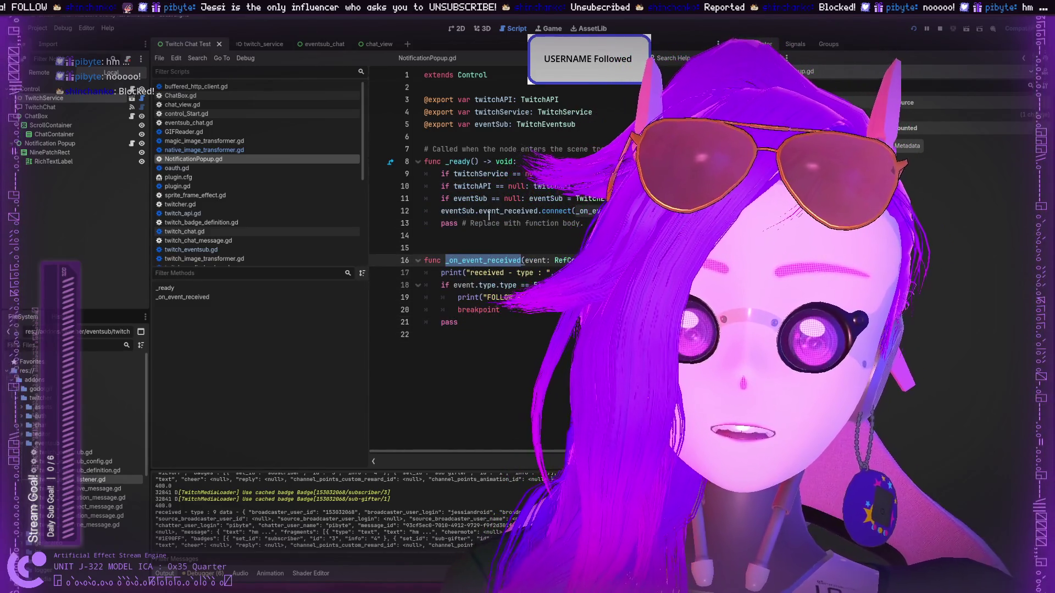
{"action": "left_click", "coordinate": [40, 107]}
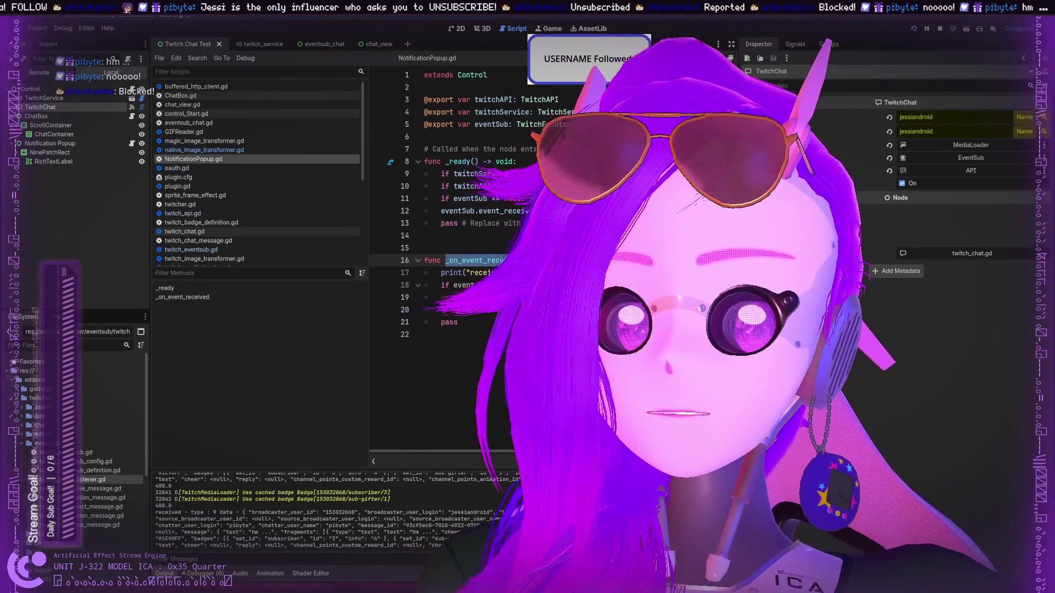
{"action": "left_click", "coordinate": [461, 223]}
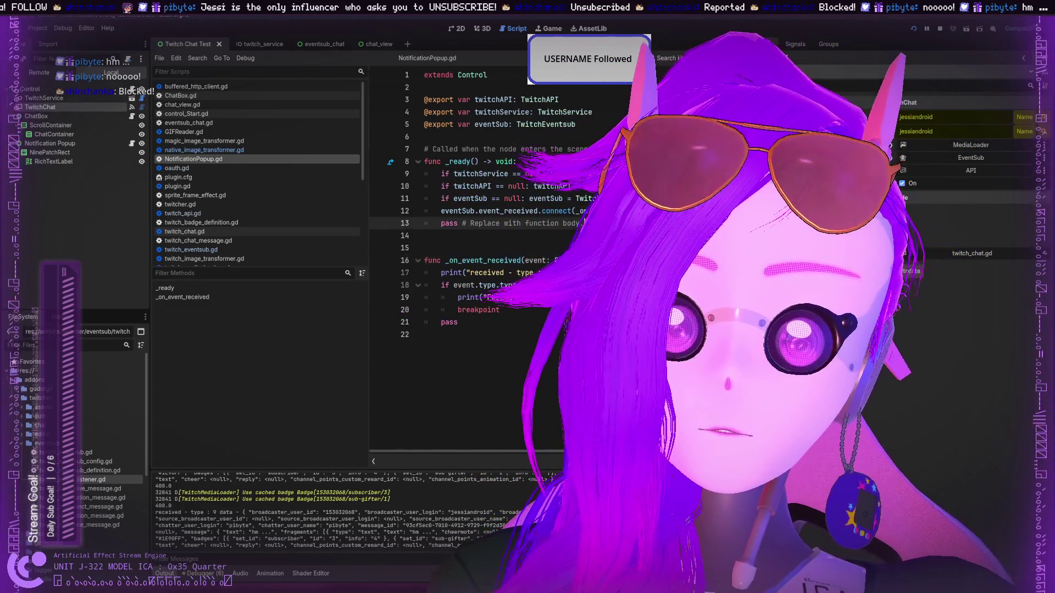
{"action": "left_click", "coordinate": [52, 143]}
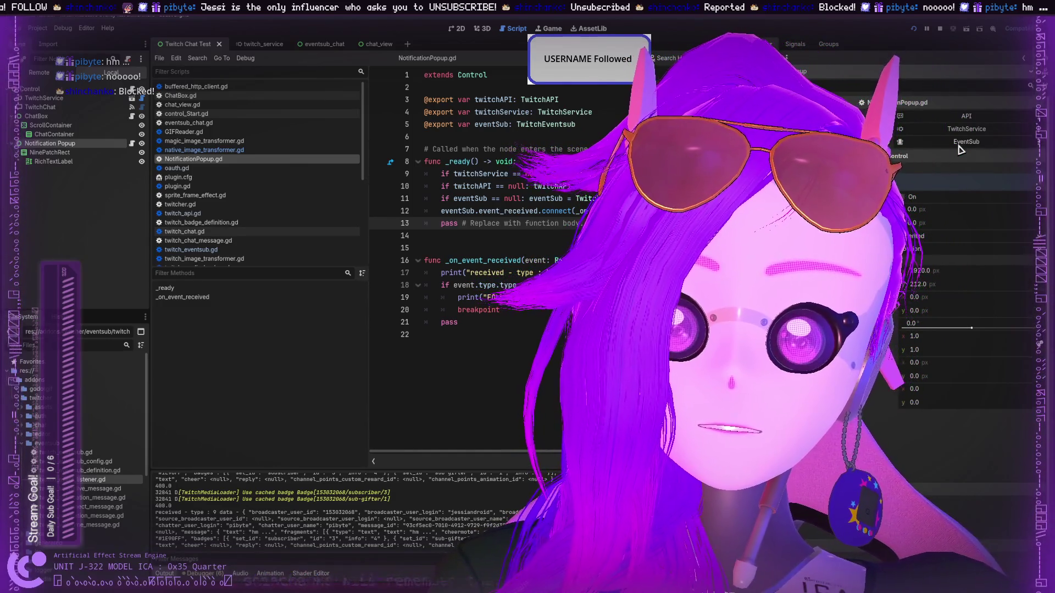
Examine the event_received signal connection on line 12, then move to the twitch_service scene.
{"action": "left_click", "coordinate": [491, 260]}
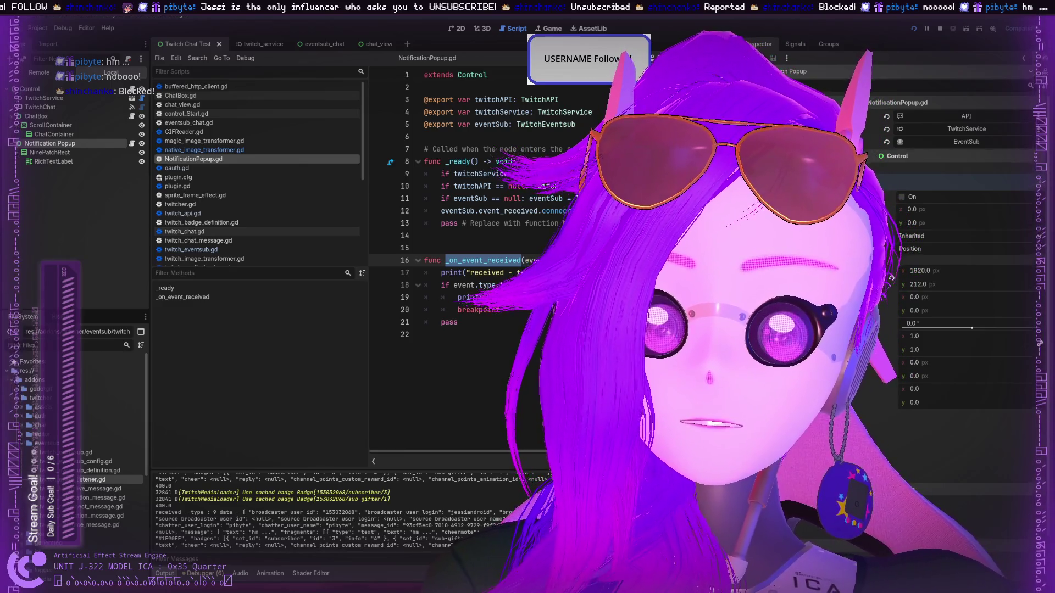
{"action": "left_click", "coordinate": [441, 211]}
{"action": "double_click", "coordinate": [508, 211]}
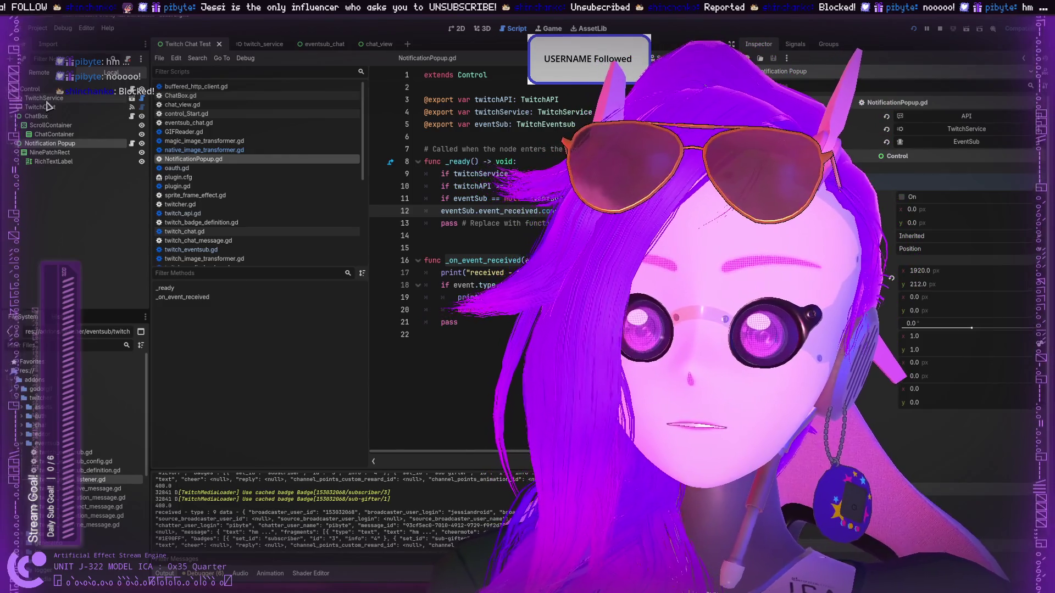
{"action": "left_click", "coordinate": [259, 46]}
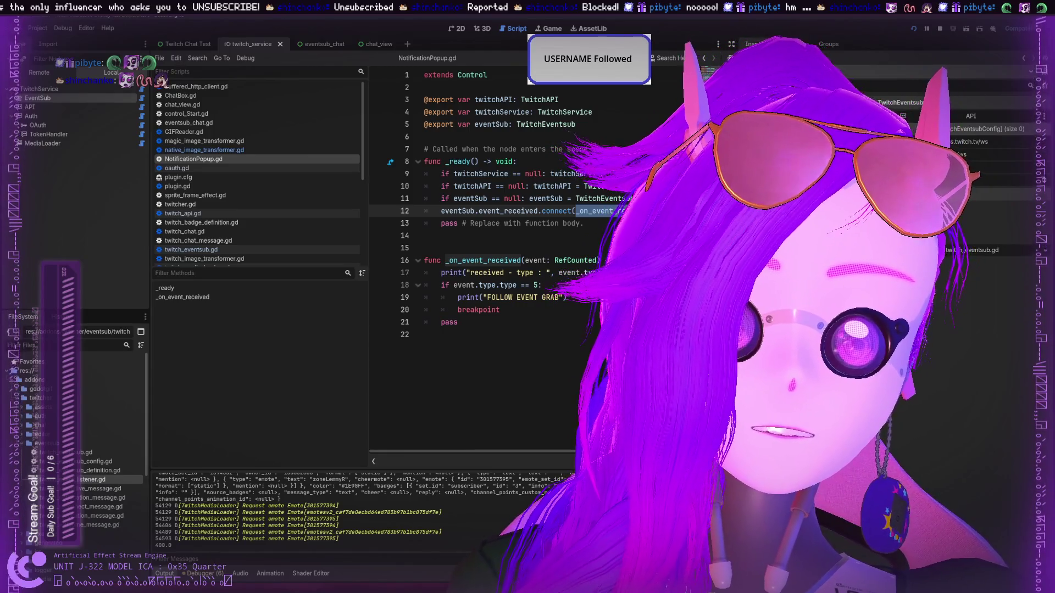
Select the live TwitchService > EventSub node and overwrite its test server URL with an 'http' address.
{"action": "left_click", "coordinate": [938, 132]}
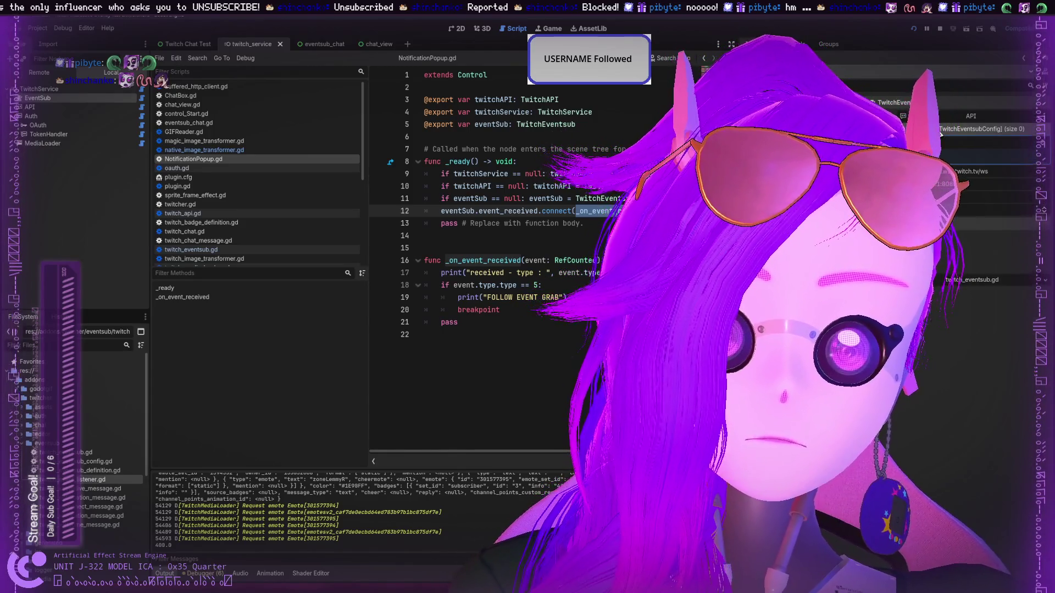
{"action": "left_click", "coordinate": [941, 132]}
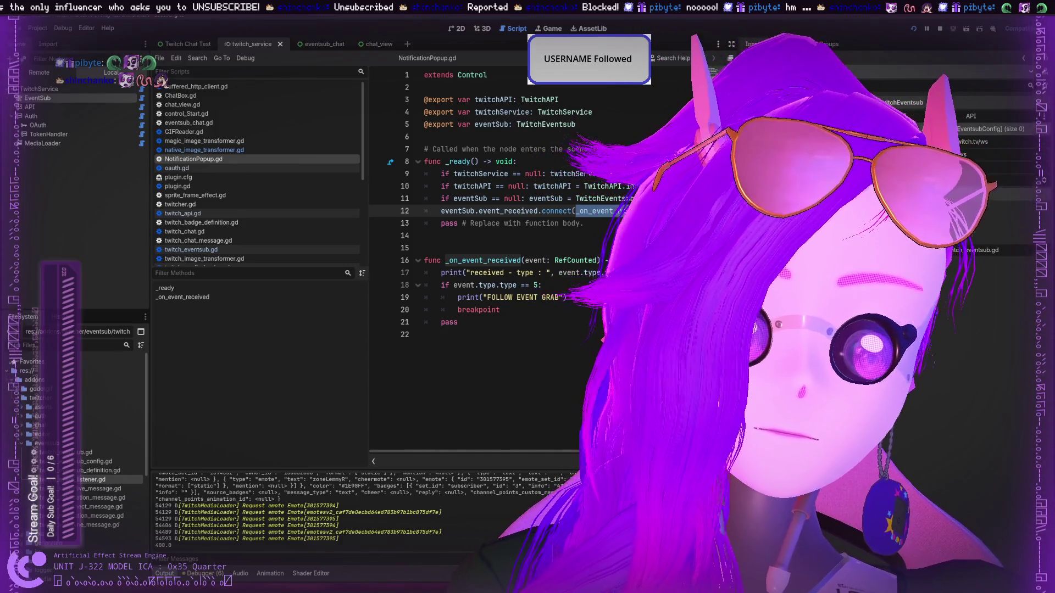
{"action": "left_click", "coordinate": [111, 72]}
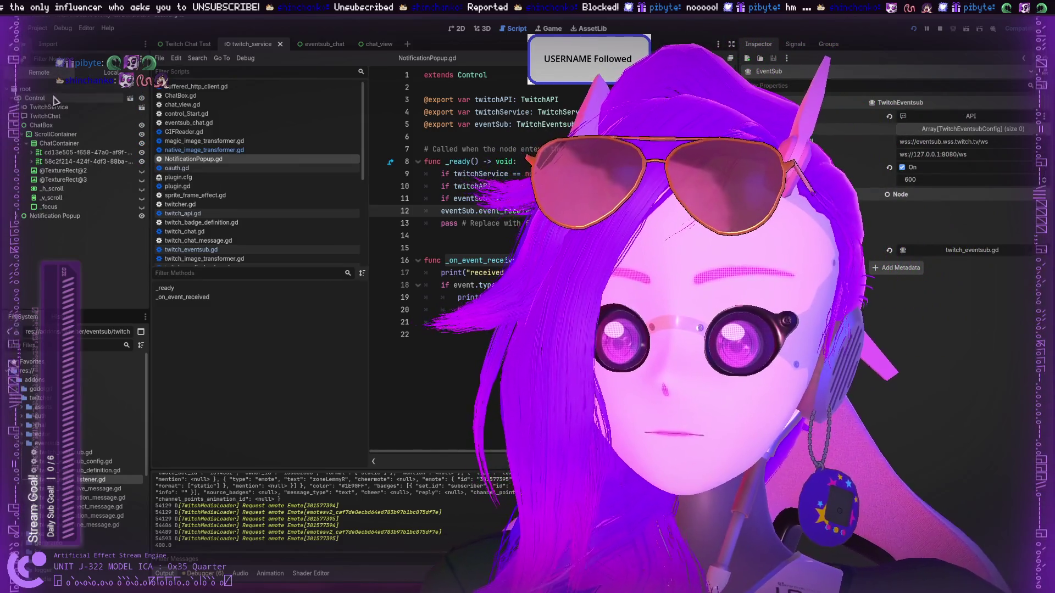
{"action": "left_click", "coordinate": [50, 108]}
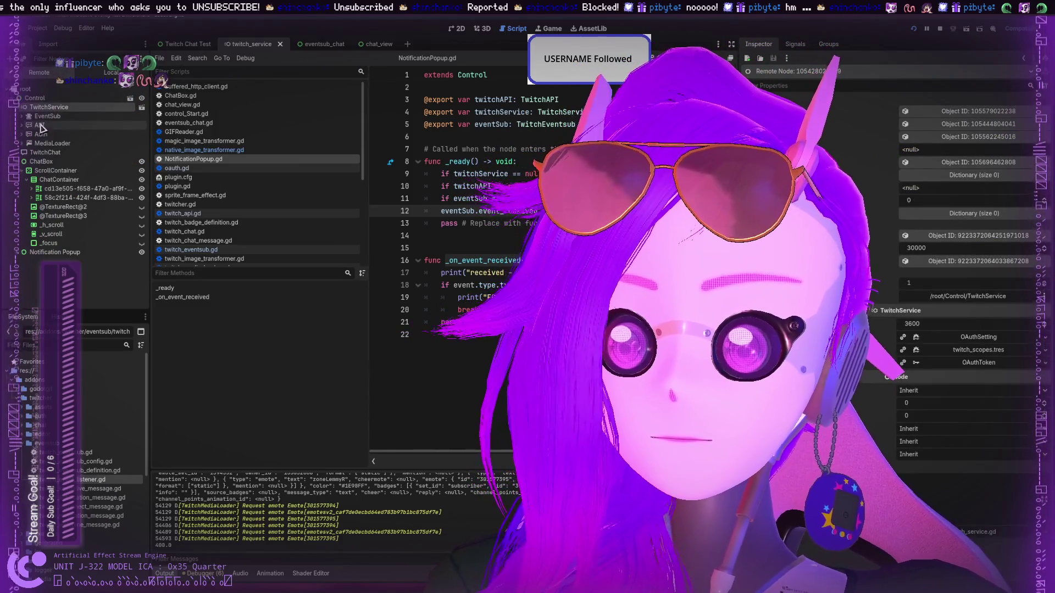
{"action": "left_click", "coordinate": [44, 116]}
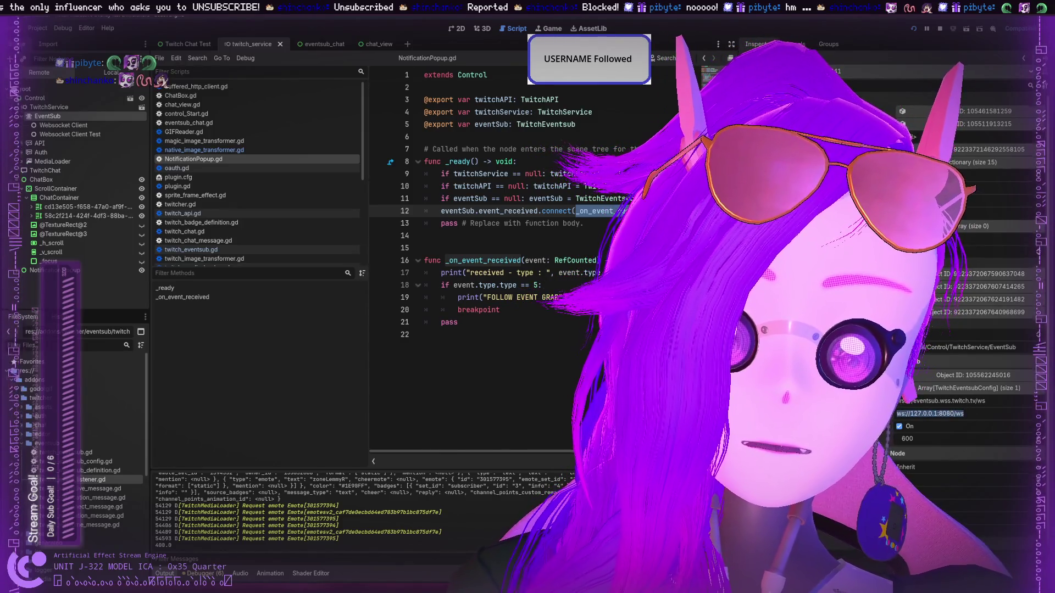
{"action": "type", "text": "http://ww.ih.tsnv/oje"}
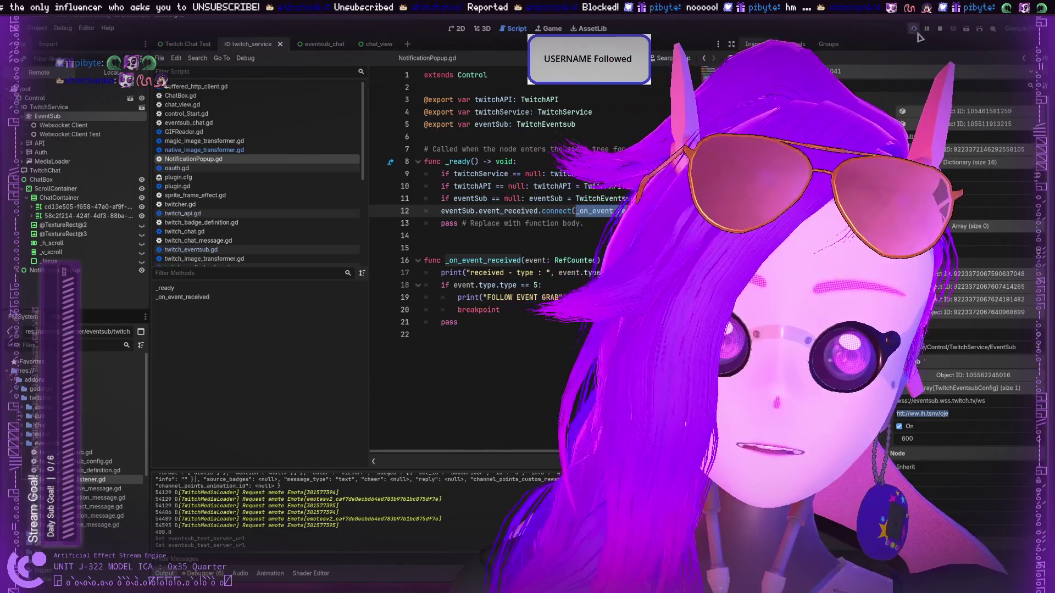
Restart the running project and browse twitch_eventsub.gd's reconnect handler code.
{"action": "key", "text": "F8"}
{"action": "key", "text": "F5"}
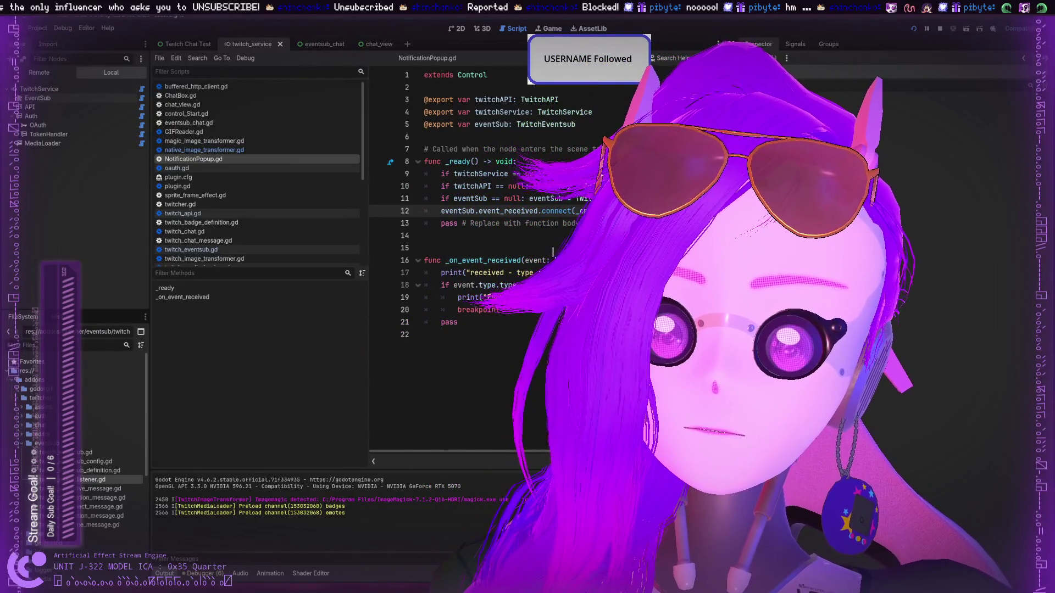
{"action": "left_click", "coordinate": [552, 251]}
{"action": "key", "text": "Down"}
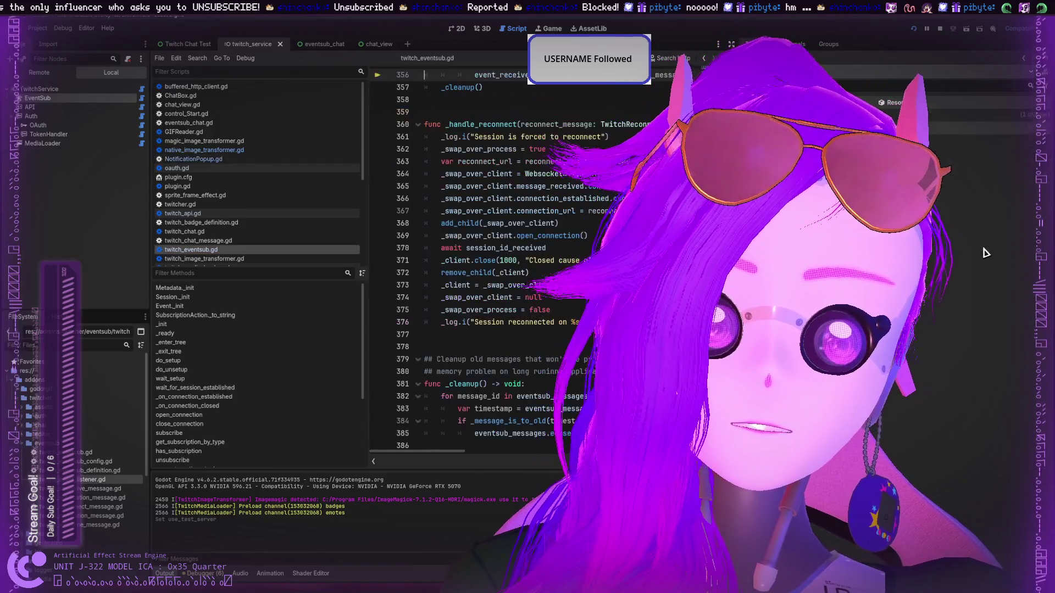
{"action": "left_click", "coordinate": [498, 176]}
{"action": "scroll", "coordinate": [497, 185], "scroll_direction": "up", "scroll_amount": 6}
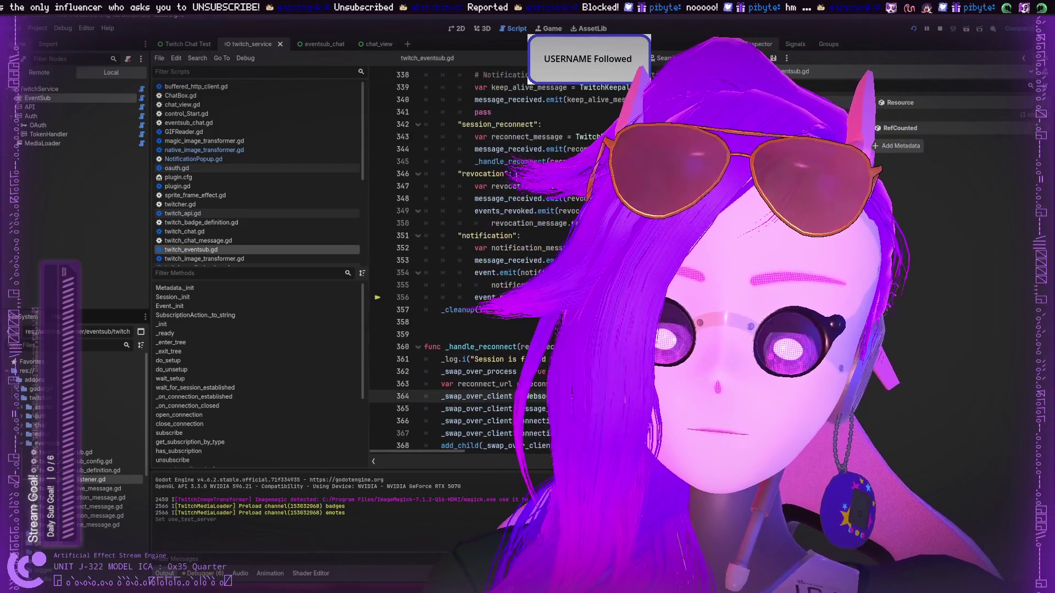
Search the script for 'follow', then 'event', then 'on_e'.
{"action": "key", "text": "ctrl+f"}
{"action": "type", "text": "follow"}
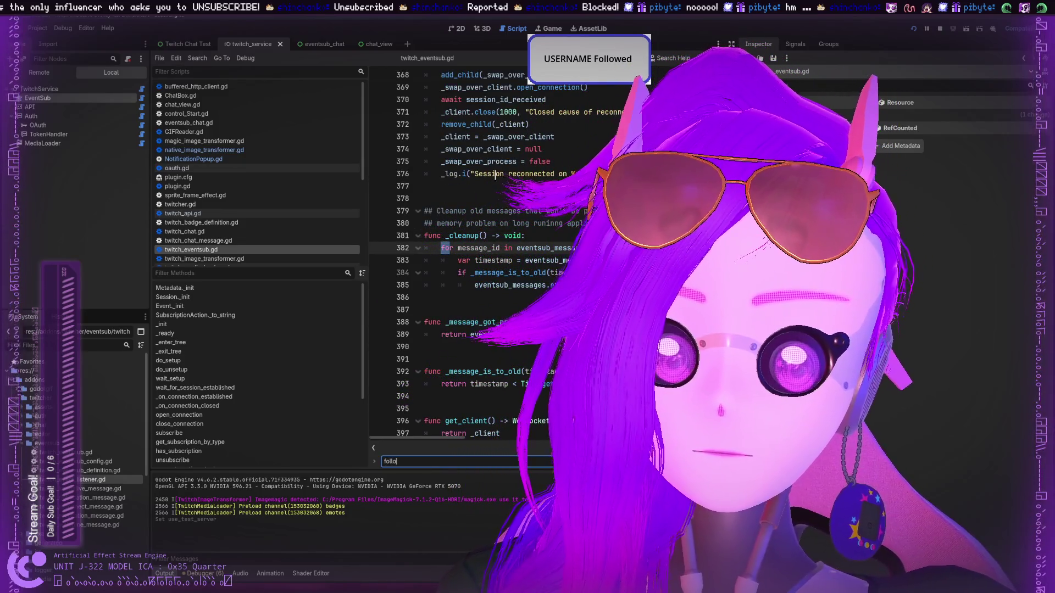
{"action": "key", "text": "BackSpace"}
{"action": "key", "text": "BackSpace"}
{"action": "type", "text": "event"}
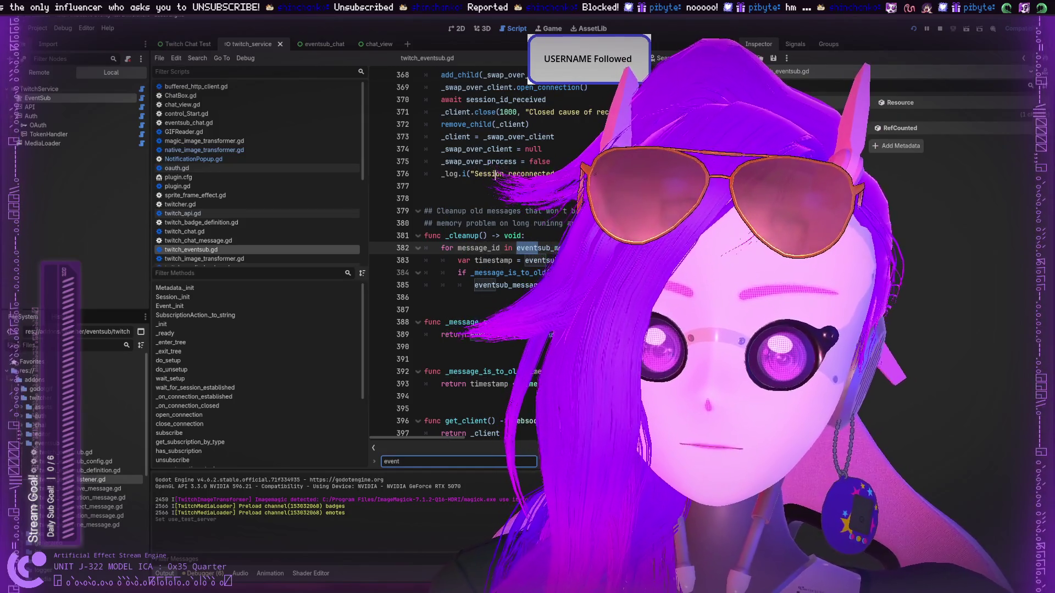
{"action": "key", "text": "BackSpace"}
{"action": "key", "text": "BackSpace"}
{"action": "key", "text": "BackSpace"}
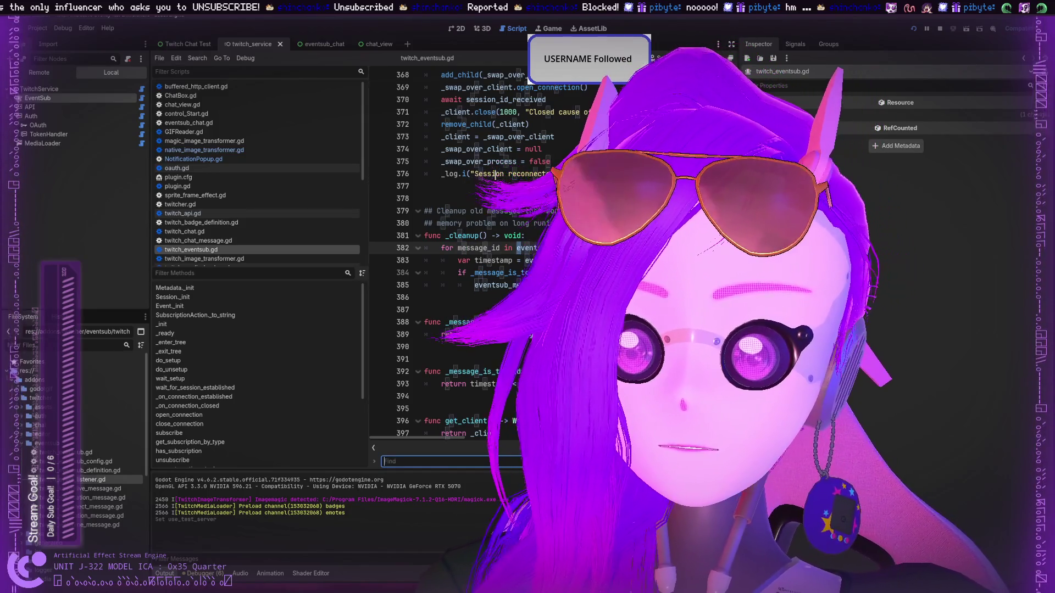
{"action": "type", "text": "on_evene"}
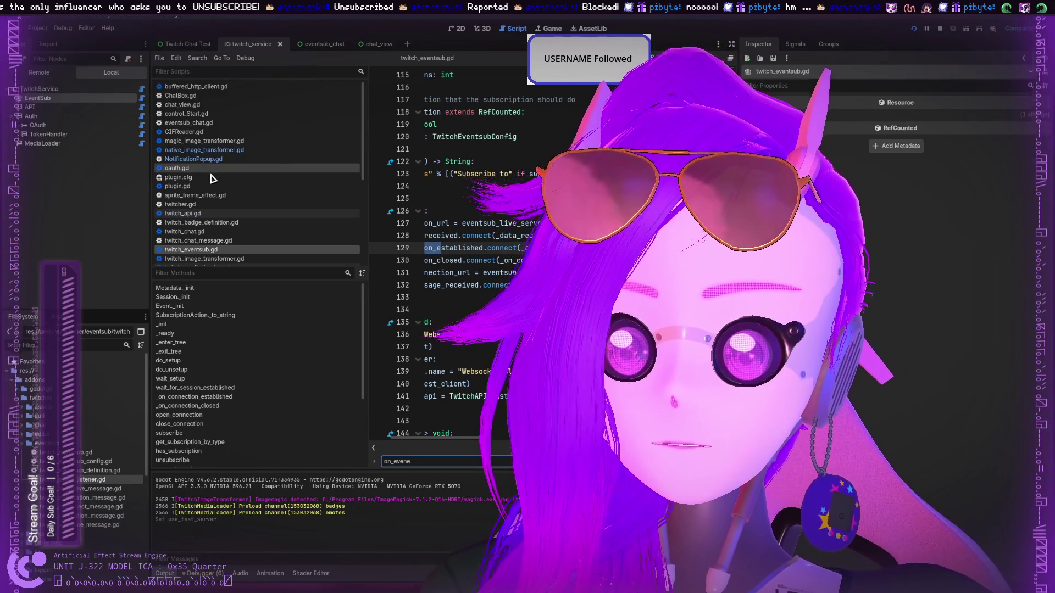
Glance at NotificationPopup.gd and eventsub_chat, then return to twitch_service's twitch_eventsub.gd.
{"action": "left_click", "coordinate": [193, 159]}
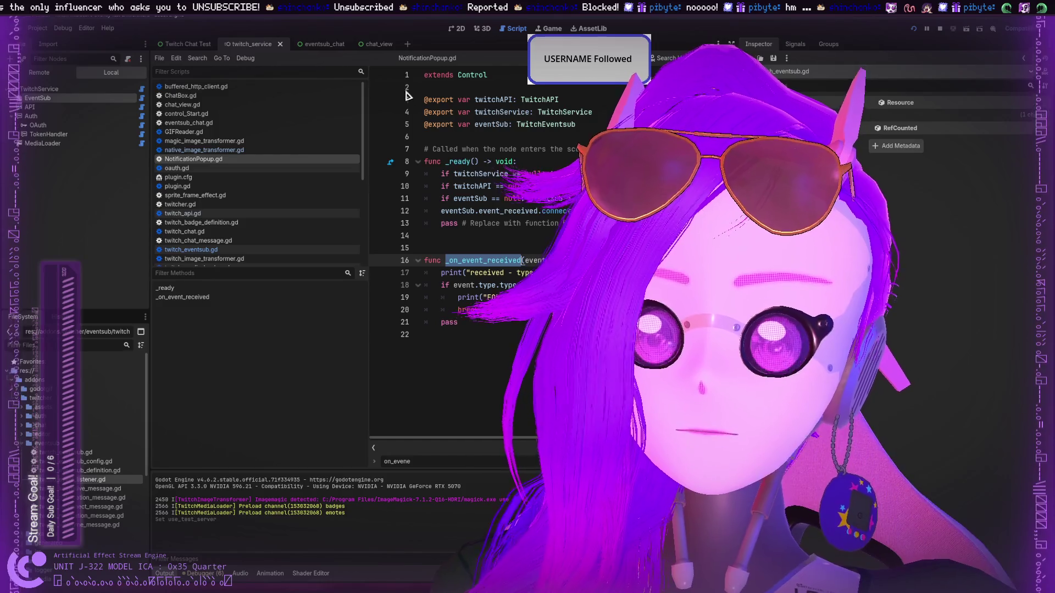
{"action": "left_click", "coordinate": [326, 46]}
{"action": "left_click", "coordinate": [250, 44]}
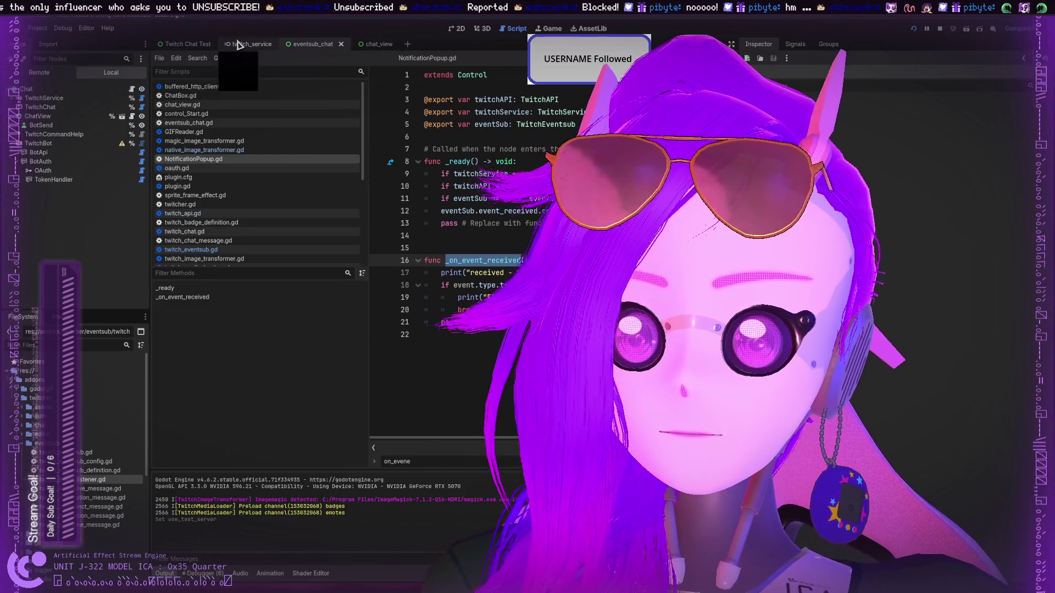
{"action": "left_click", "coordinate": [216, 251]}
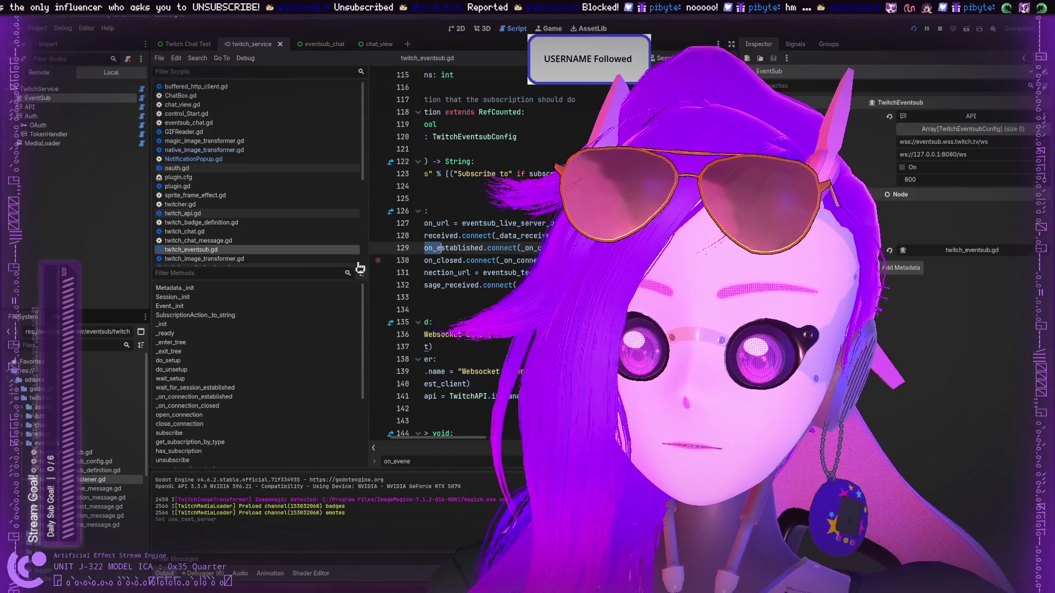
Search twitch_eventsub.gd for the pasted _on_event_received name and scroll through it.
{"action": "scroll", "coordinate": [341, 231], "scroll_direction": "down", "scroll_amount": 3}
{"action": "type", "text": "_on_event_received"}
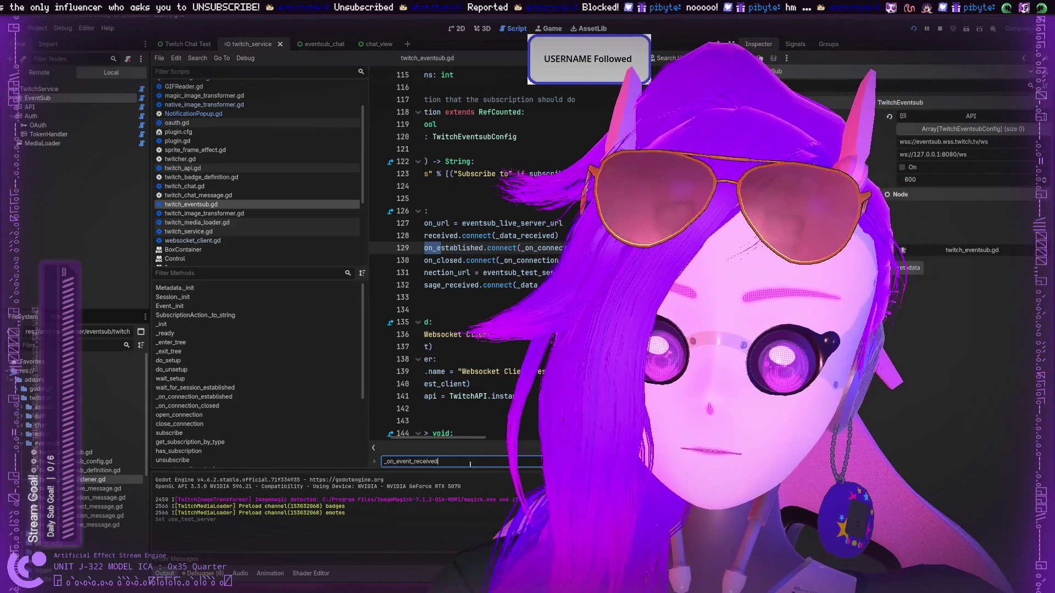
{"action": "type", "text": "d"}
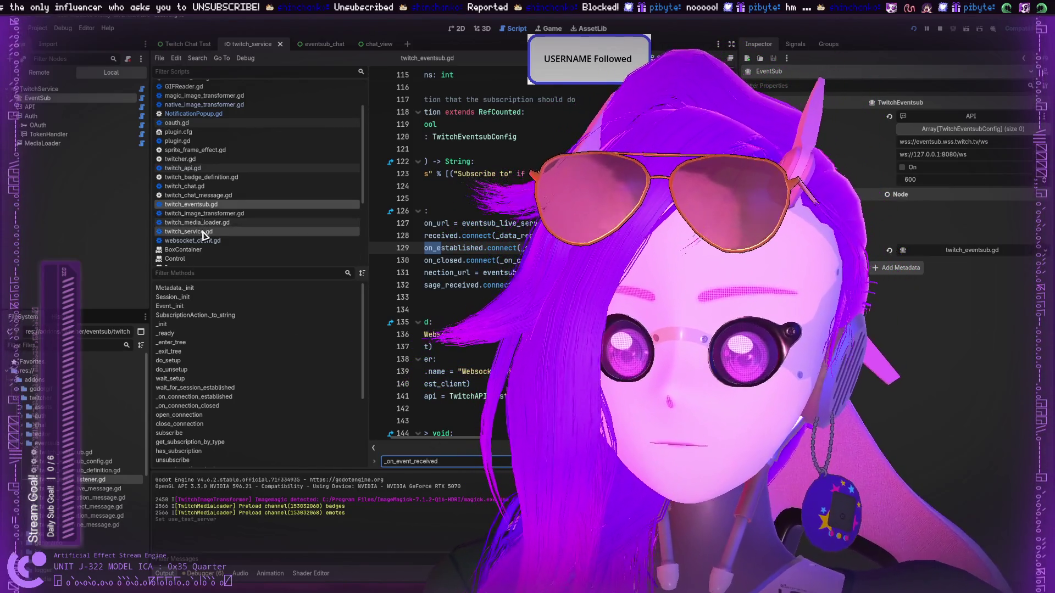
{"action": "scroll", "coordinate": [201, 206], "scroll_direction": "down", "scroll_amount": 3}
{"action": "scroll", "coordinate": [203, 212], "scroll_direction": "down", "scroll_amount": 1}
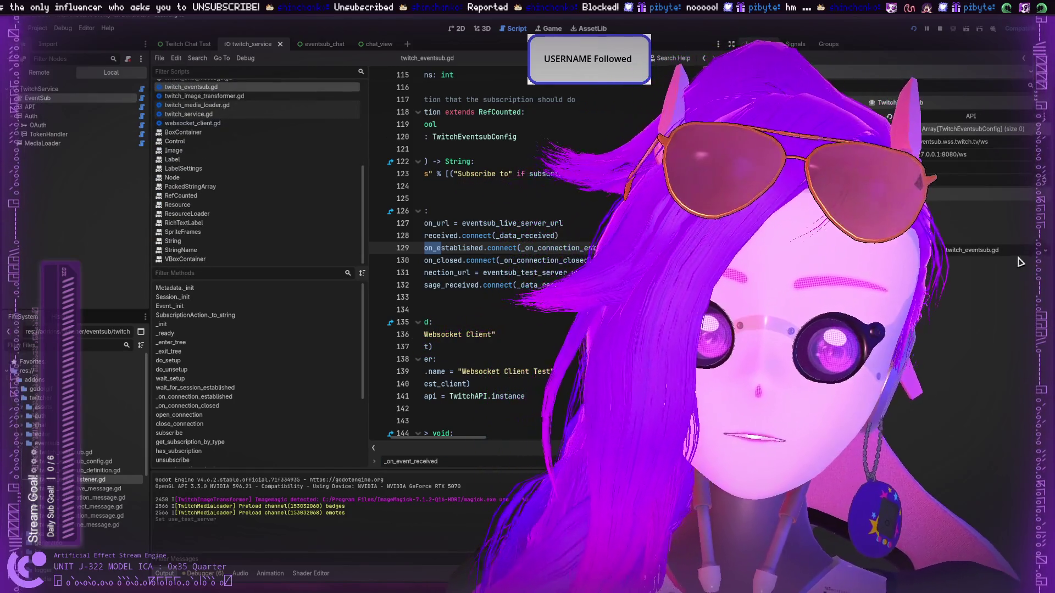
{"action": "scroll", "coordinate": [902, 142], "scroll_direction": "down", "scroll_amount": 5}
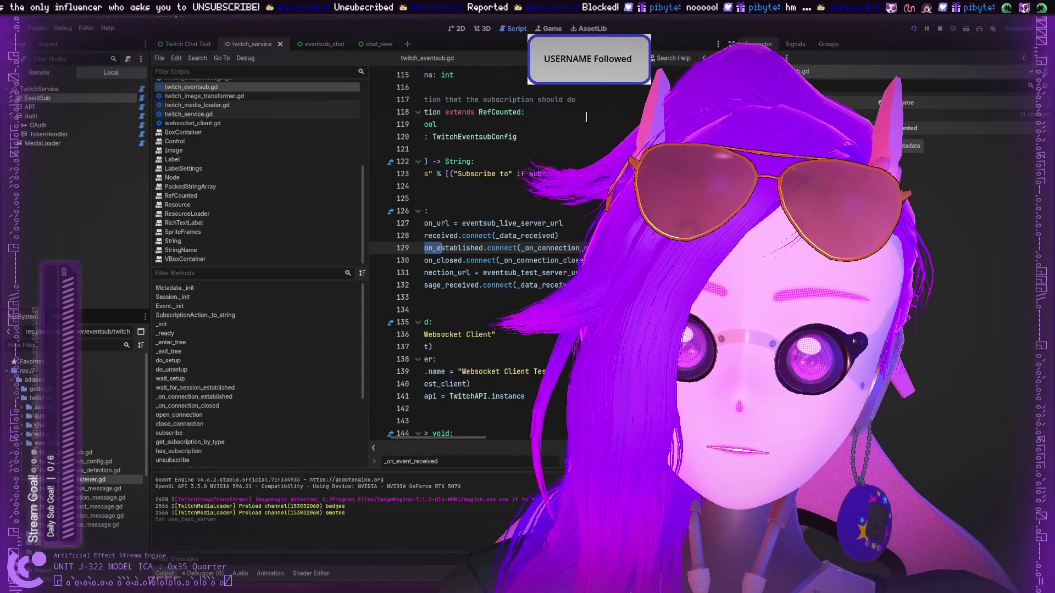
Inspect the EventSub and API node properties and open twitch_api.gd.
{"action": "left_click", "coordinate": [64, 99]}
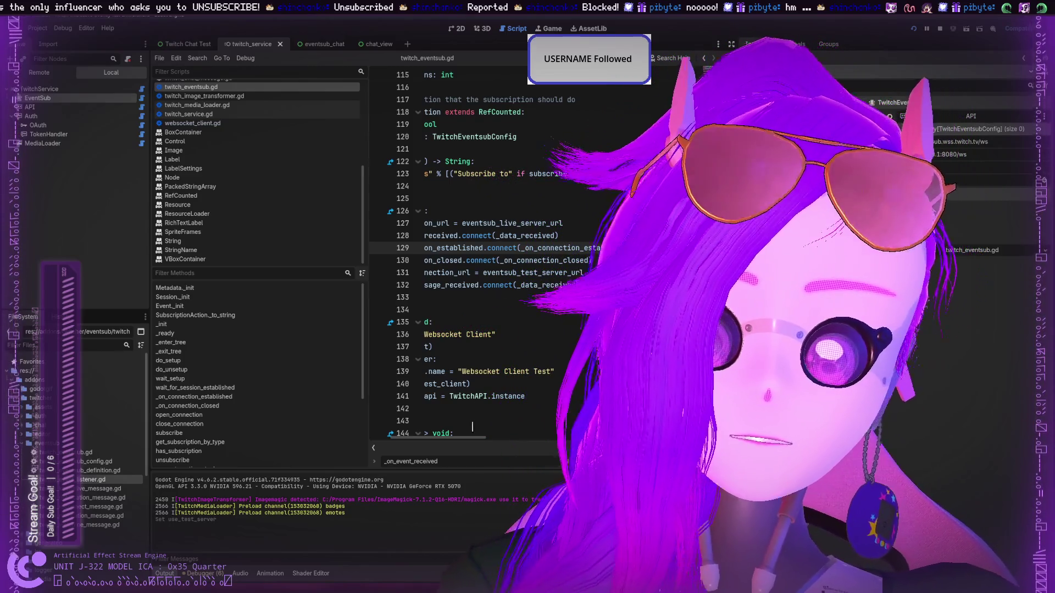
{"action": "left_click", "coordinate": [60, 107]}
{"action": "left_click", "coordinate": [977, 213]}
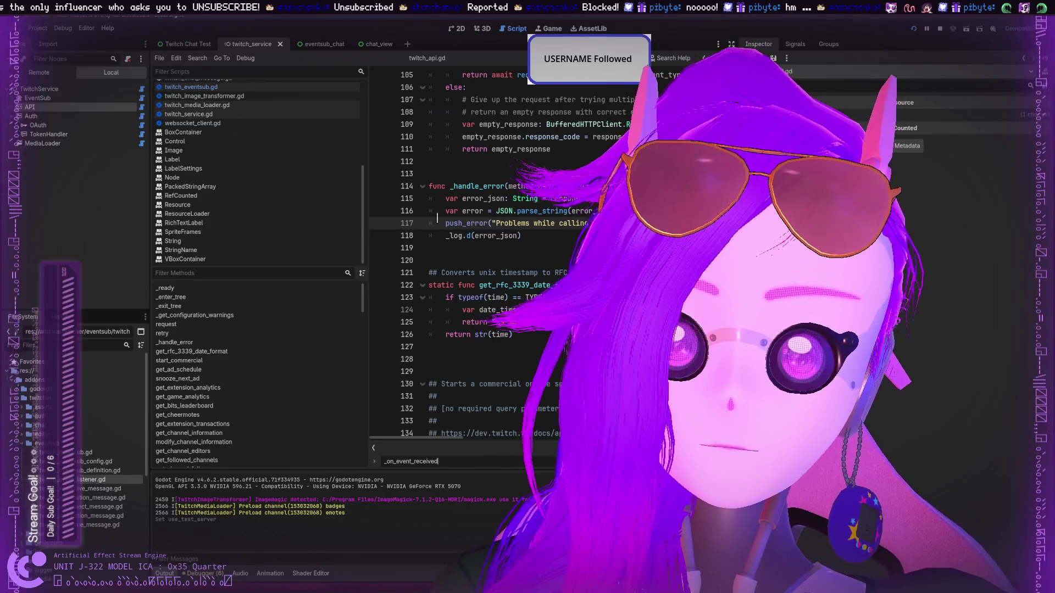
{"action": "left_click", "coordinate": [53, 107]}
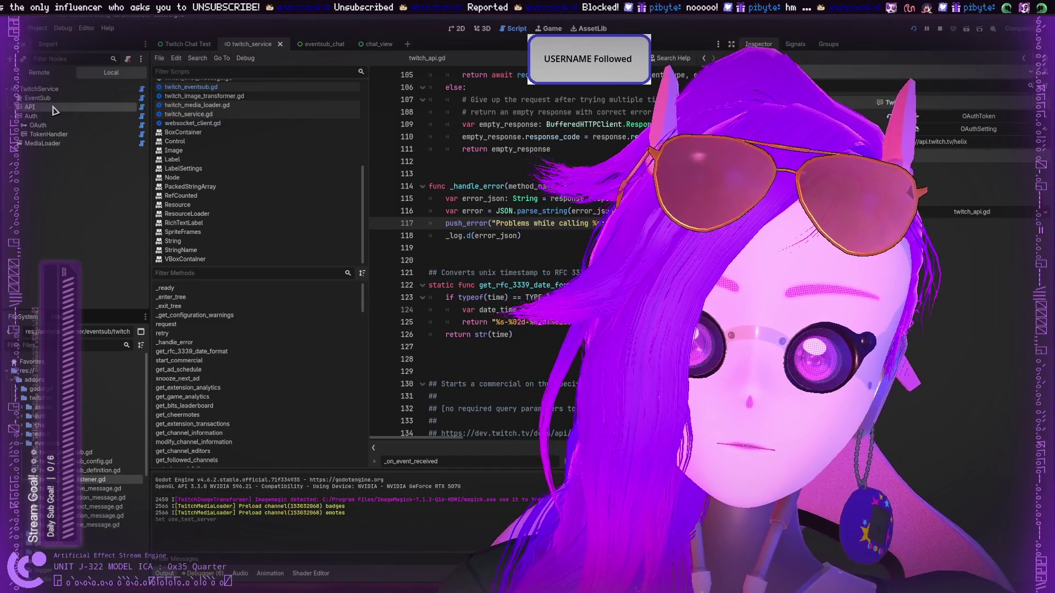
{"action": "left_click", "coordinate": [54, 99]}
{"action": "scroll", "coordinate": [556, 204], "scroll_direction": "up", "scroll_amount": 5}
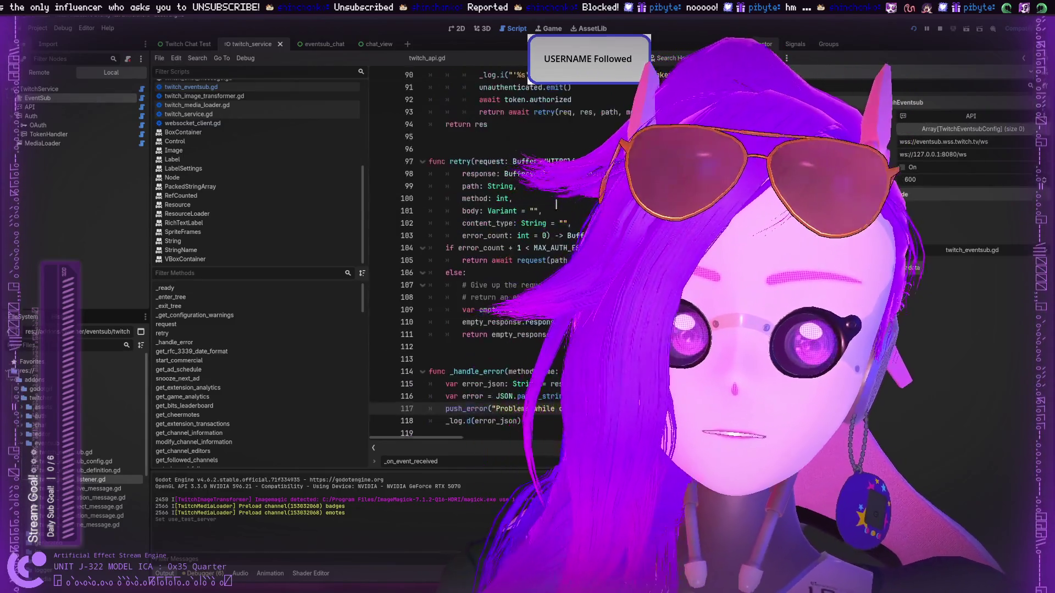
{"action": "scroll", "coordinate": [556, 204], "scroll_direction": "up", "scroll_amount": 20}
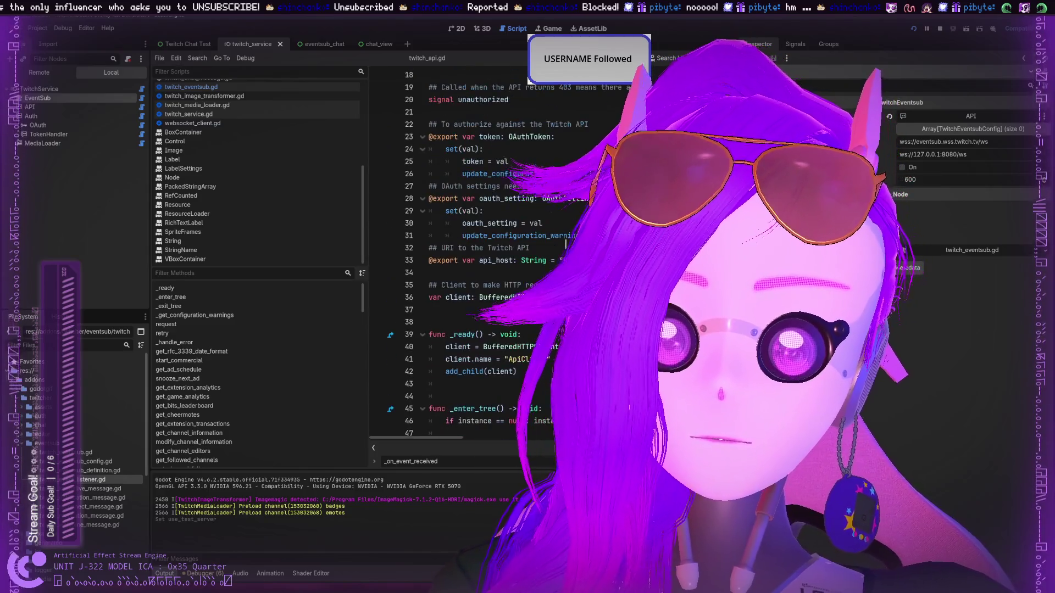
{"action": "scroll", "coordinate": [566, 241], "scroll_direction": "up", "scroll_amount": 6}
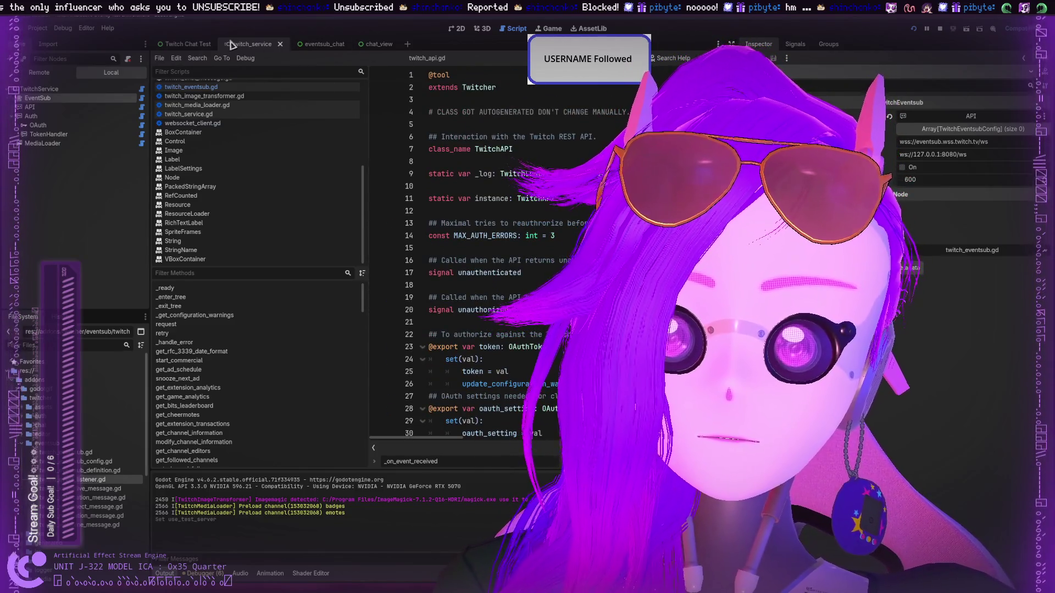
Browse twitch_eventsub.gd and twitch_service.gd, ending on buffered_http_client.gd.
{"action": "left_click", "coordinate": [201, 87]}
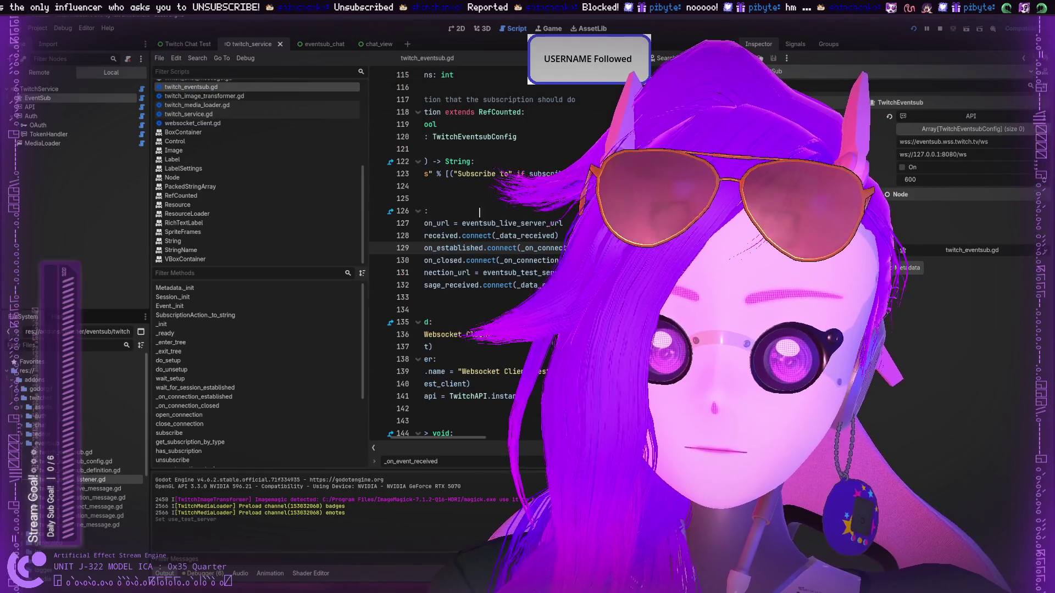
{"action": "left_click", "coordinate": [183, 114]}
{"action": "left_click", "coordinate": [190, 87]}
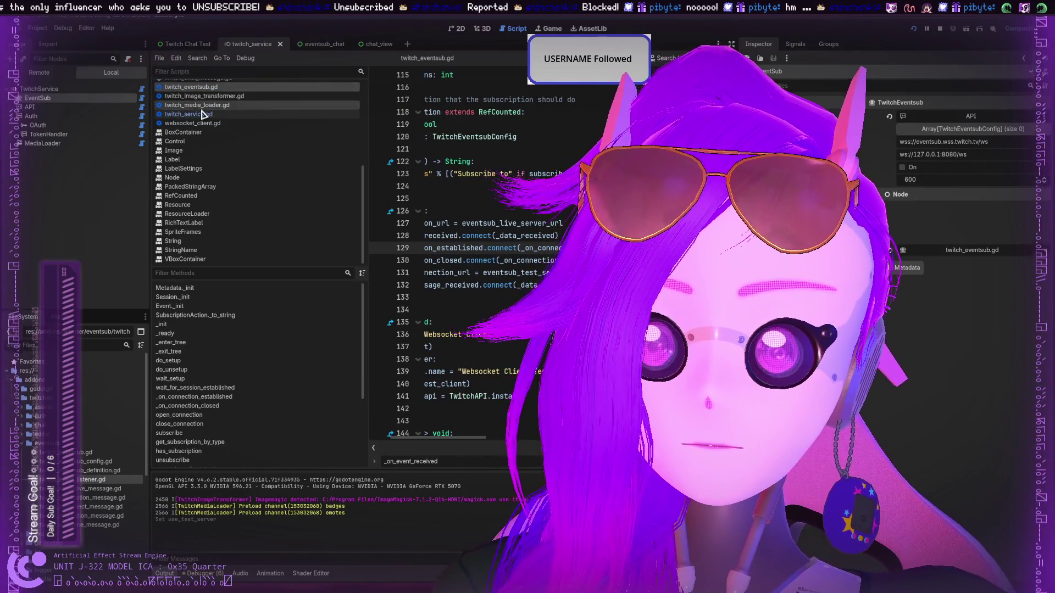
{"action": "scroll", "coordinate": [216, 152], "scroll_direction": "up", "scroll_amount": 5}
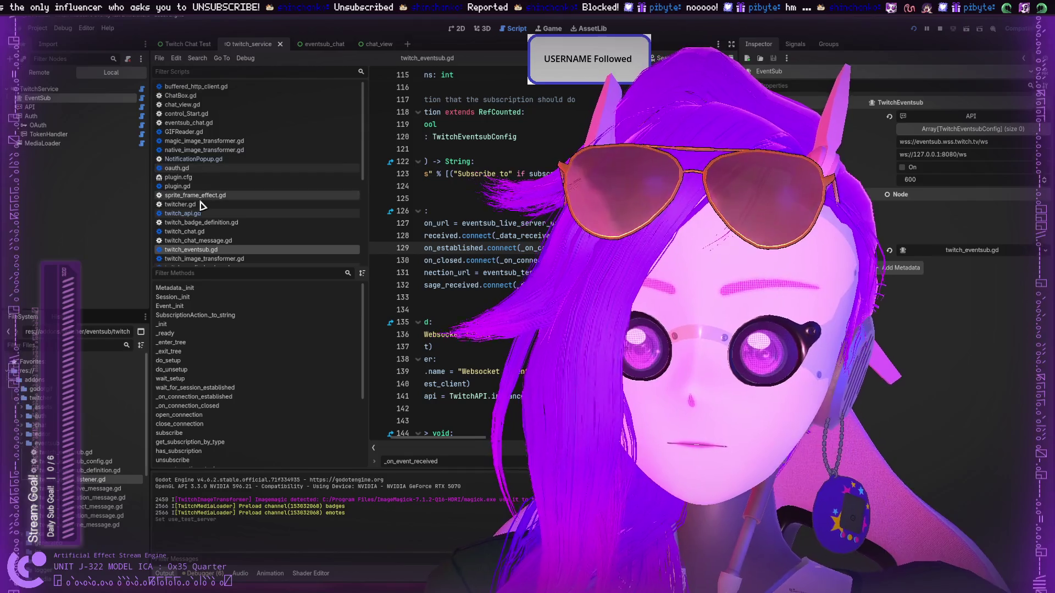
{"action": "scroll", "coordinate": [219, 187], "scroll_direction": "down", "scroll_amount": 4}
{"action": "scroll", "coordinate": [219, 187], "scroll_direction": "up", "scroll_amount": 4}
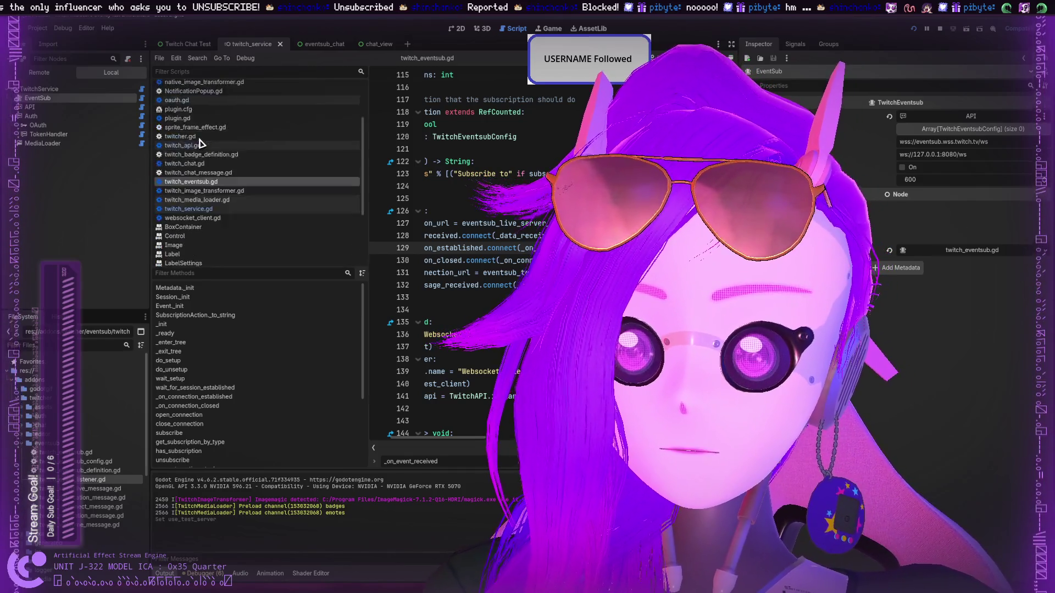
{"action": "scroll", "coordinate": [203, 207], "scroll_direction": "down", "scroll_amount": 4}
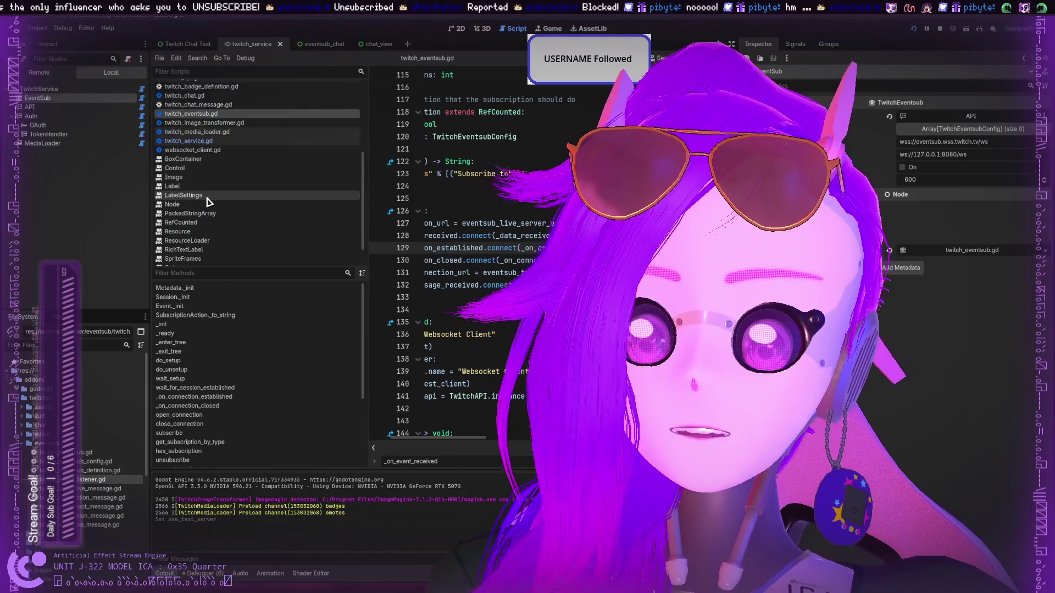
{"action": "scroll", "coordinate": [206, 199], "scroll_direction": "up", "scroll_amount": 4}
{"action": "left_click", "coordinate": [198, 87]}
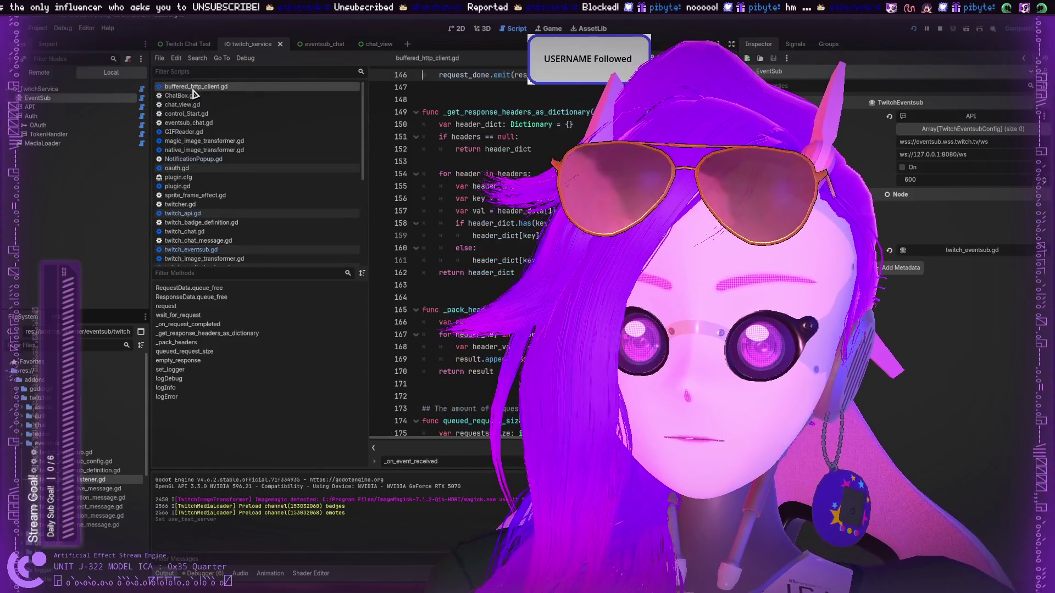
Inspect the line 12 event_received connect call in NotificationPopup.gd, then reopen twitch_eventsub.gd.
{"action": "left_click", "coordinate": [205, 159]}
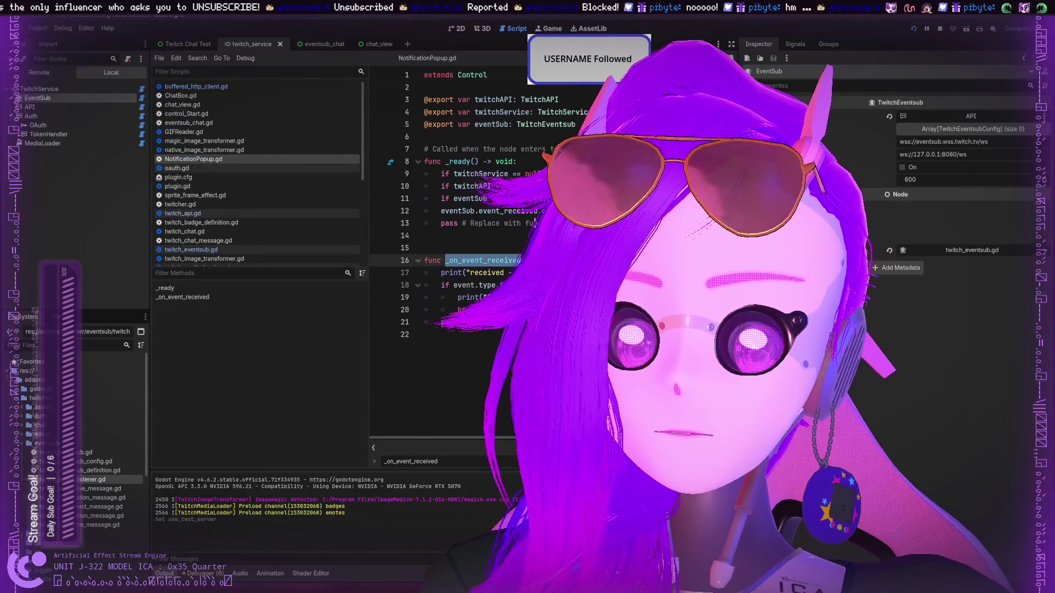
{"action": "left_click", "coordinate": [578, 211]}
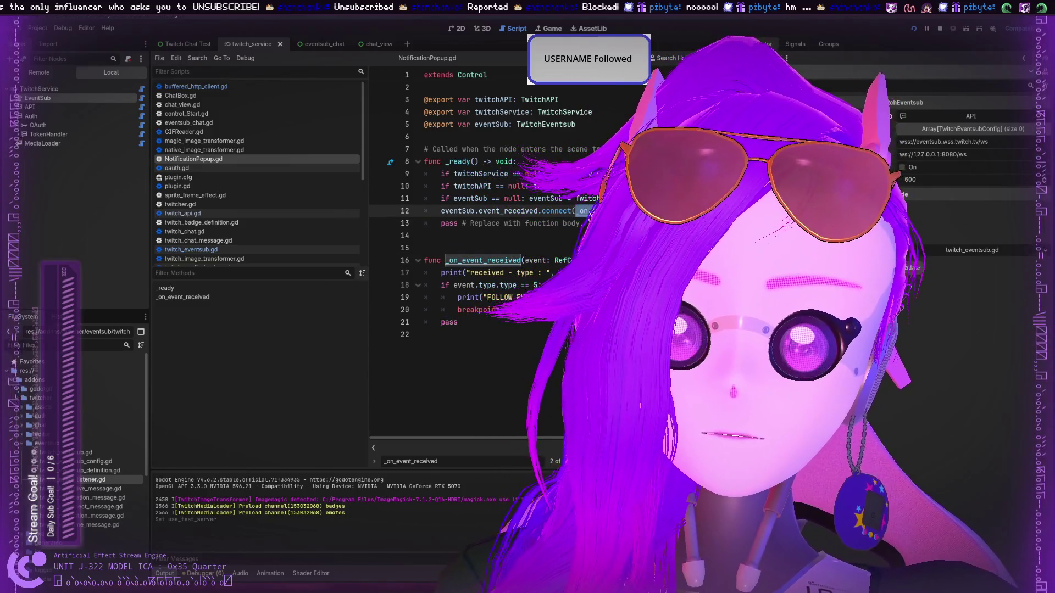
{"action": "left_click", "coordinate": [424, 260]}
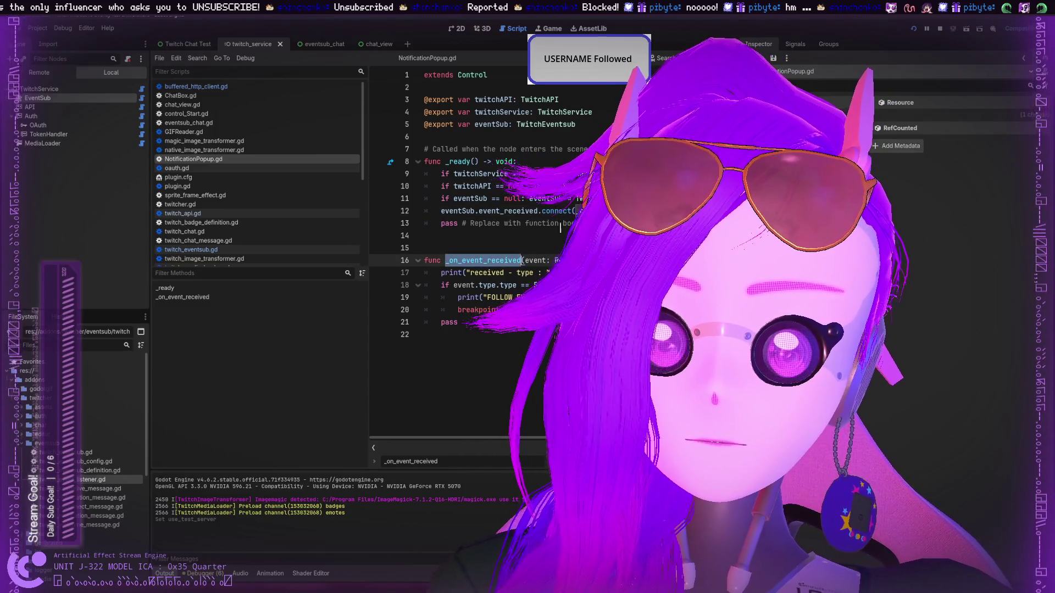
{"action": "left_click", "coordinate": [577, 211]}
{"action": "double_click", "coordinate": [585, 211]}
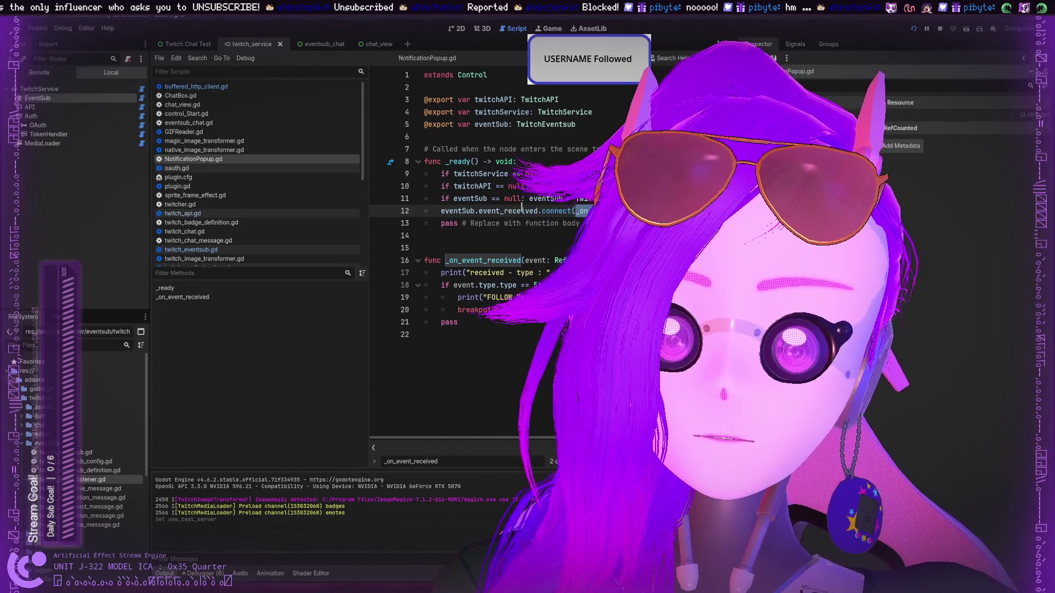
{"action": "double_click", "coordinate": [504, 212]}
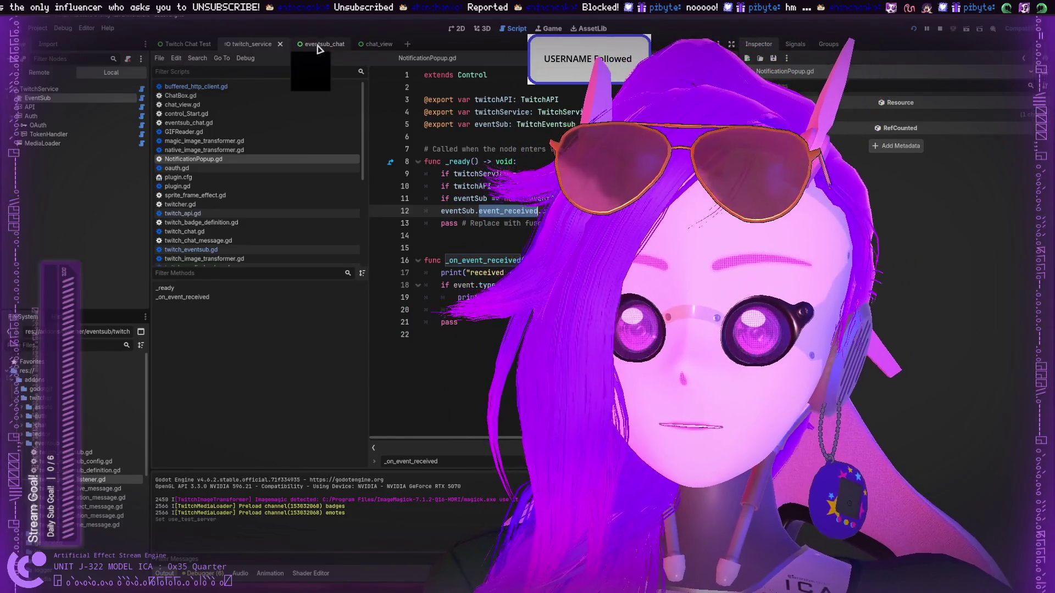
{"action": "left_click", "coordinate": [223, 250]}
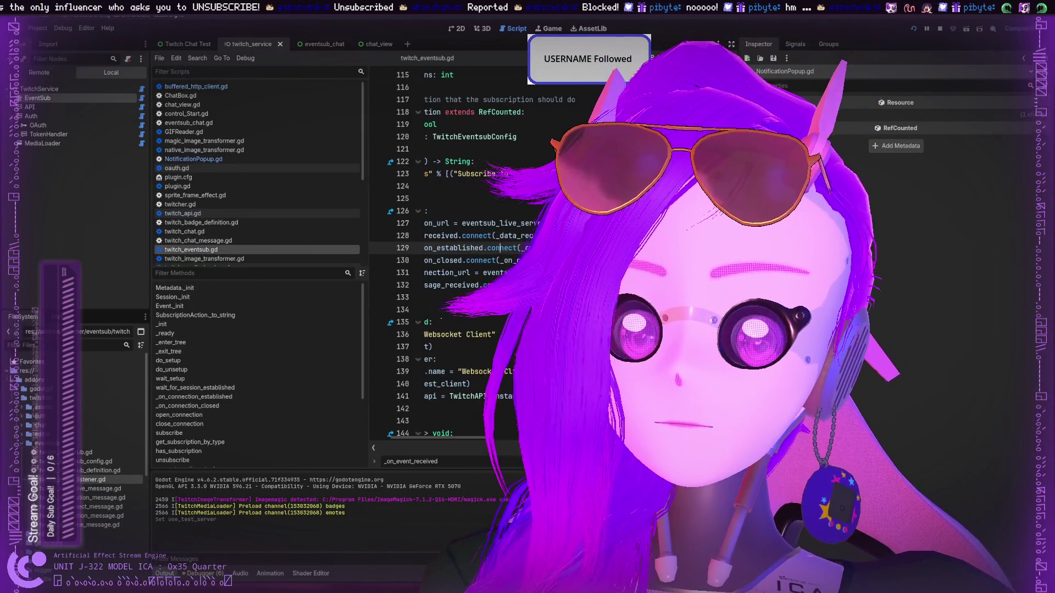
{"action": "key", "text": "Home"}
{"action": "key", "text": "Delete"}
{"action": "key", "text": "Delete"}
{"action": "key", "text": "Delete"}
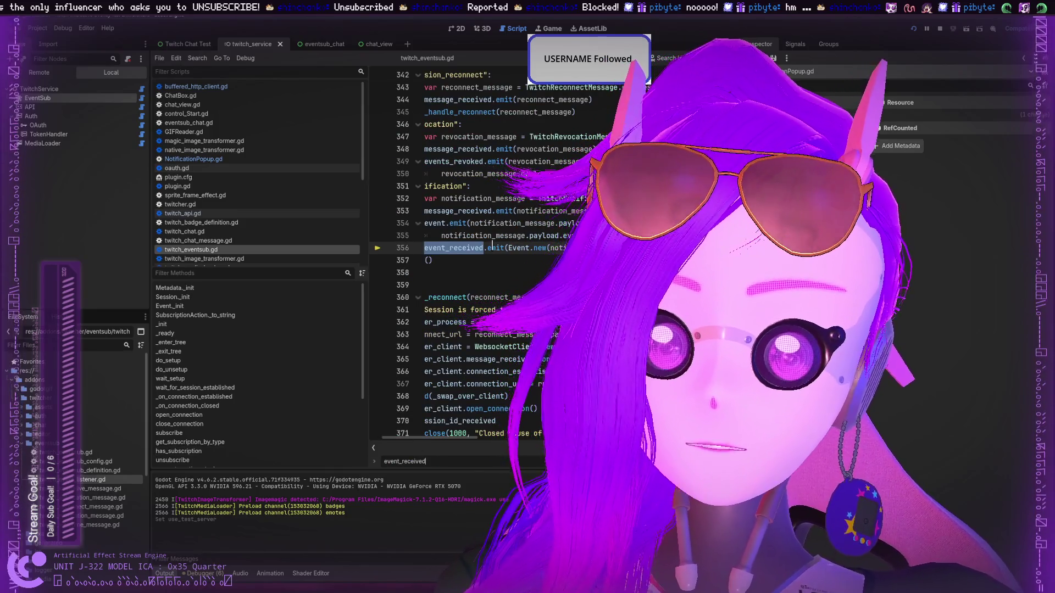
{"action": "left_click_drag", "start_coordinate": [508, 250], "coordinate": [539, 248]}
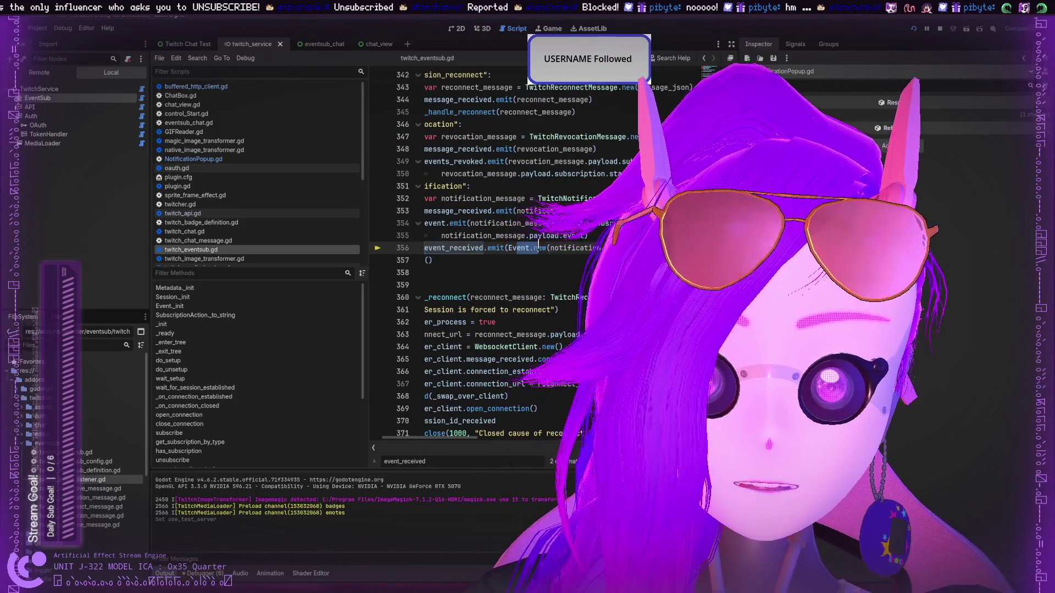
{"action": "double_click", "coordinate": [468, 248]}
{"action": "key", "text": "F3"}
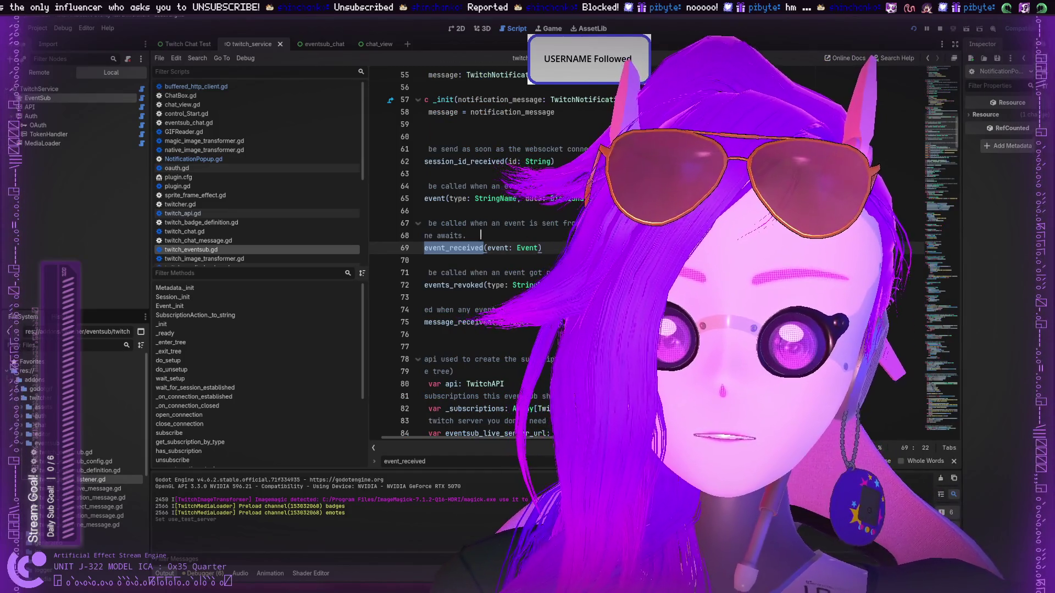
{"action": "mouse_move", "coordinate": [453, 223]}
{"action": "left_mouse_down"}
{"action": "mouse_move", "coordinate": [545, 223]}
{"action": "mouse_move", "coordinate": [484, 229]}
{"action": "mouse_move", "coordinate": [480, 239]}
{"action": "left_mouse_up"}
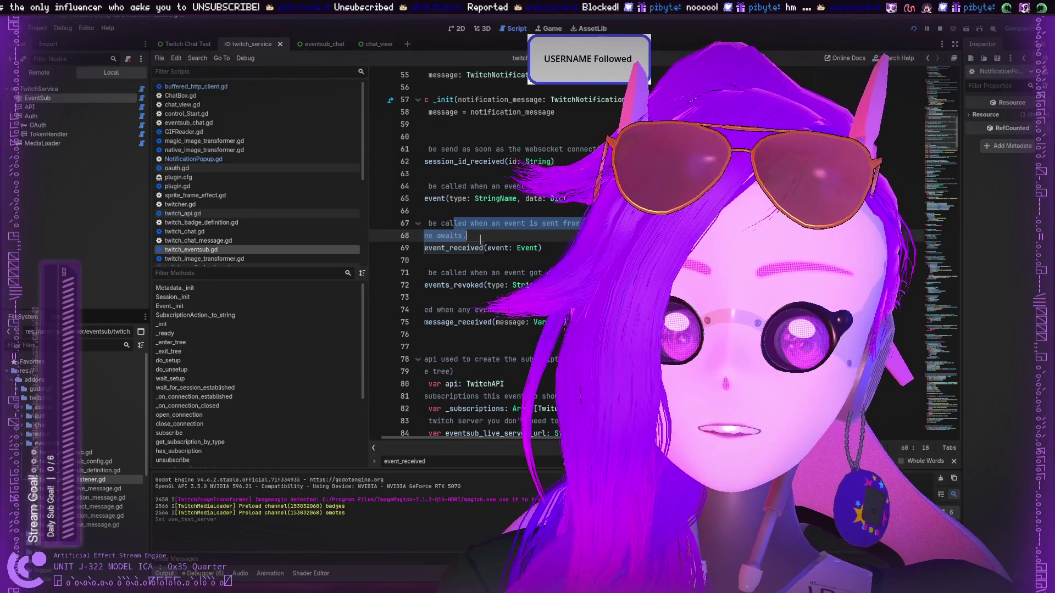
{"action": "left_click", "coordinate": [546, 249]}
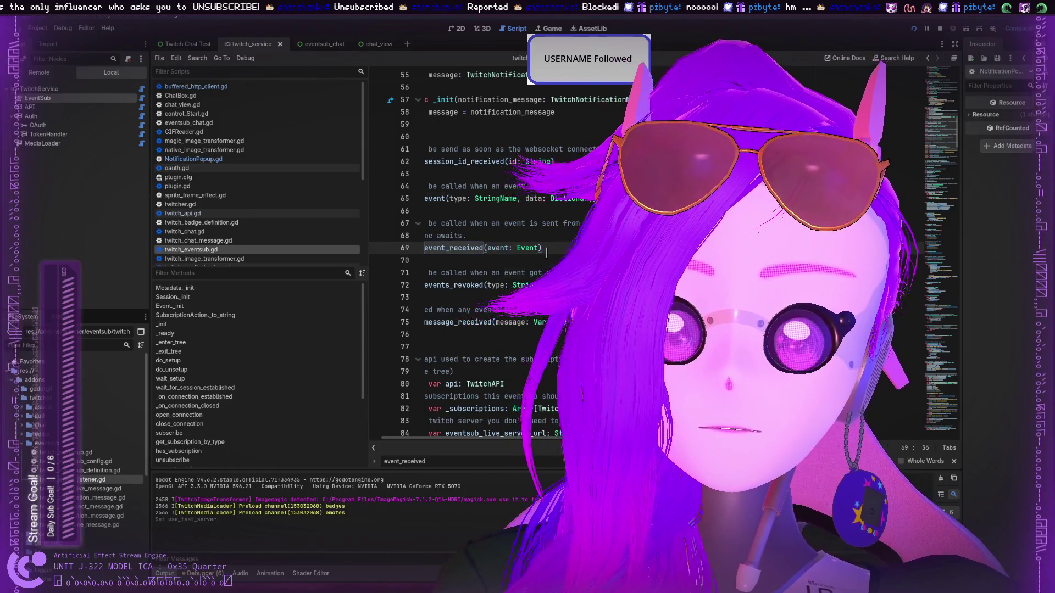
{"action": "double_click", "coordinate": [466, 248]}
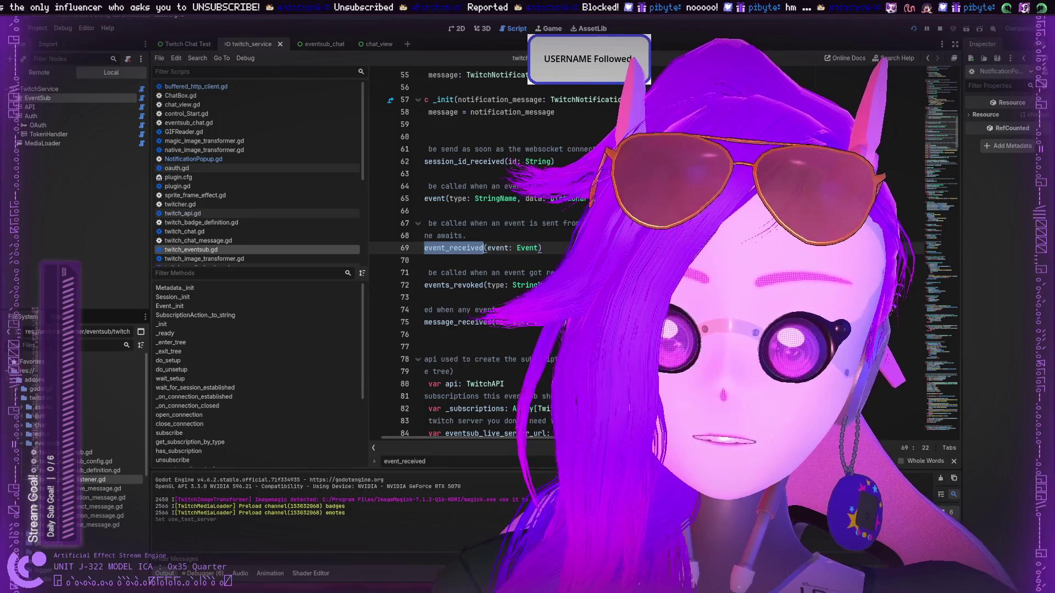
{"action": "key", "text": "F3"}
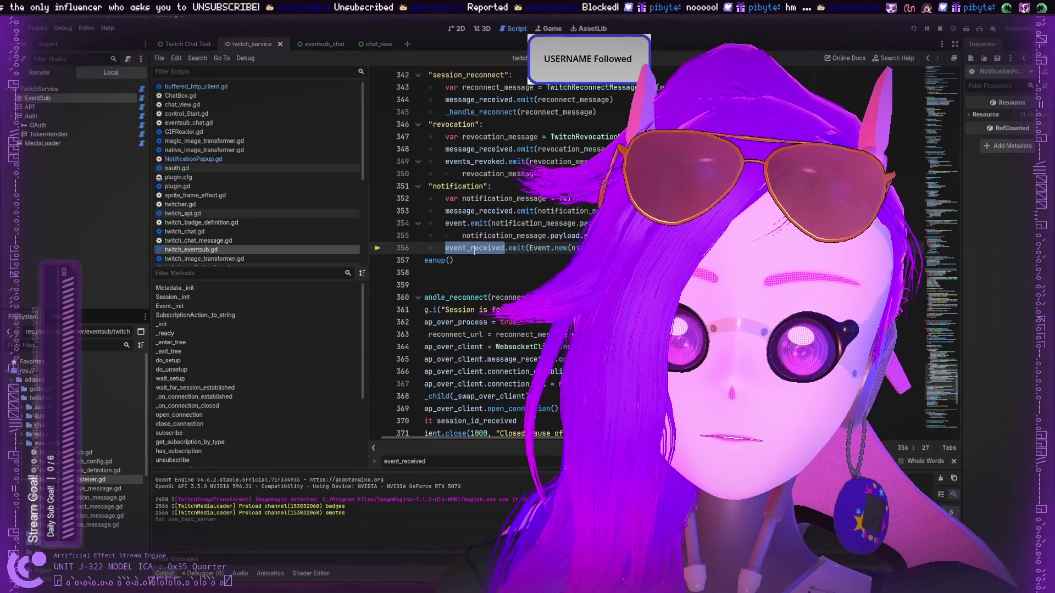
{"action": "scroll", "coordinate": [474, 250], "scroll_direction": "up", "scroll_amount": 4}
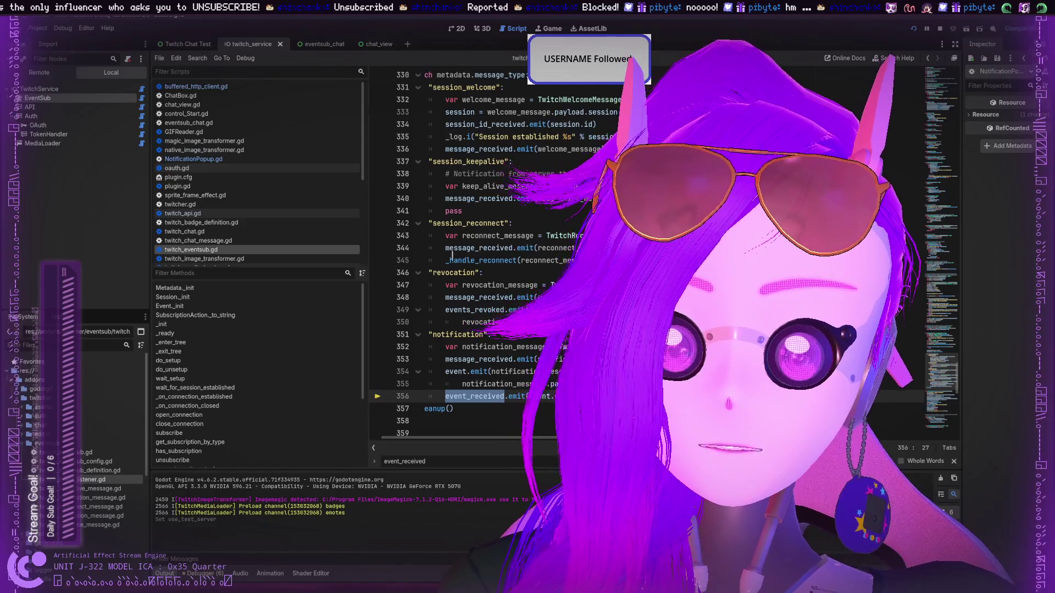
{"action": "scroll", "coordinate": [476, 335], "scroll_direction": "down", "scroll_amount": 1}
{"action": "left_click", "coordinate": [652, 309]}
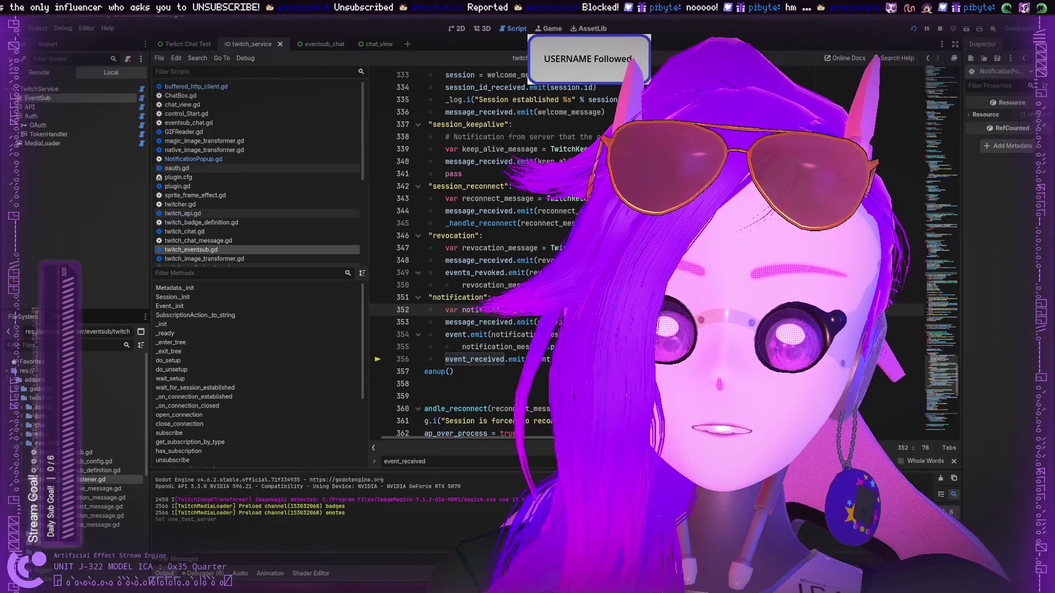
{"action": "left_click", "coordinate": [616, 322]}
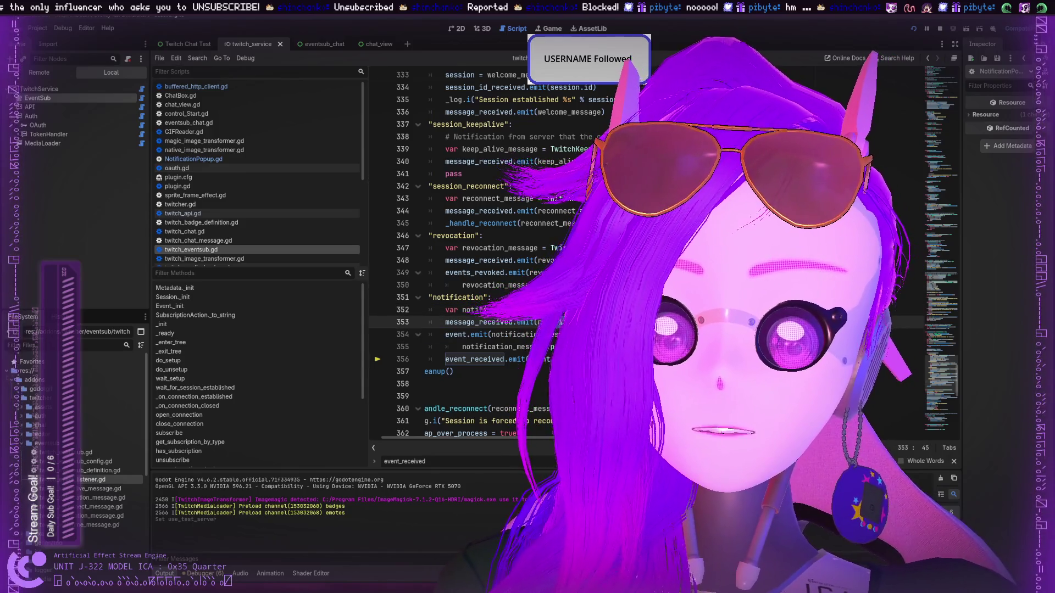
{"action": "left_click", "coordinate": [602, 335]}
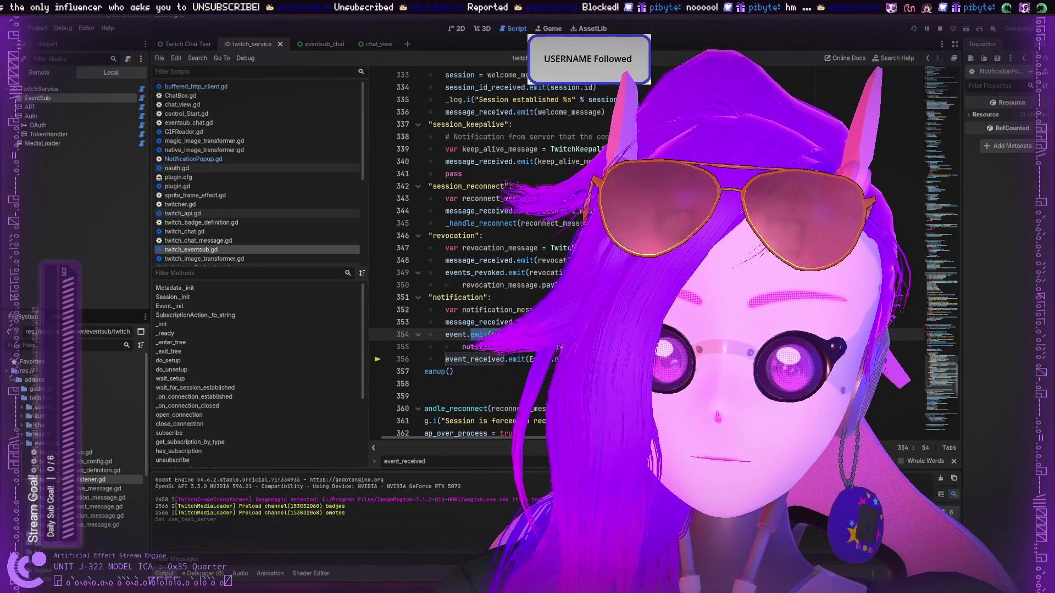
{"action": "scroll", "coordinate": [514, 308], "scroll_direction": "up", "scroll_amount": 9}
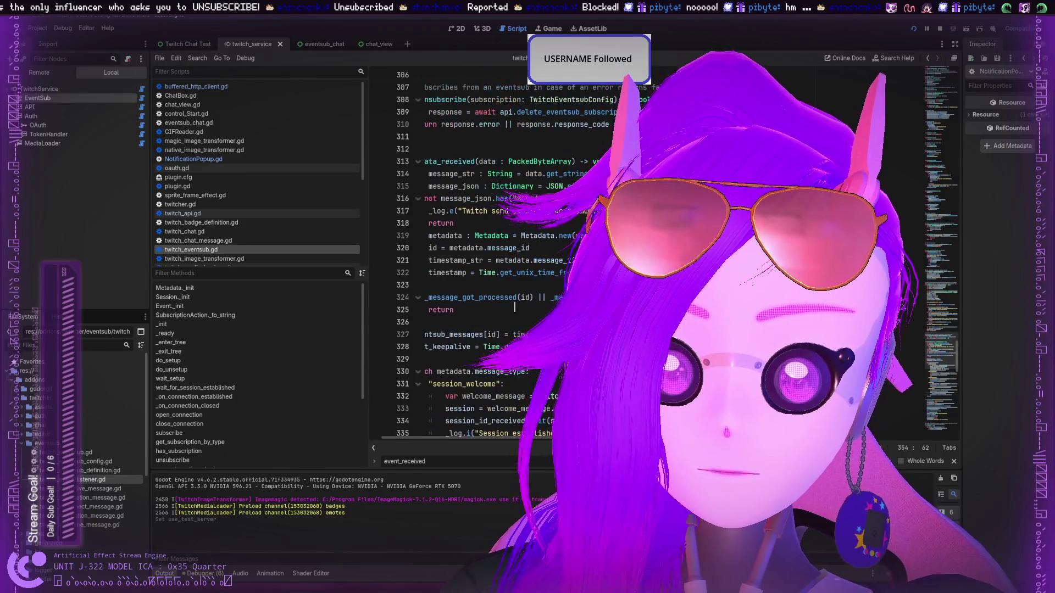
{"action": "scroll", "coordinate": [515, 307], "scroll_direction": "down", "scroll_amount": 4}
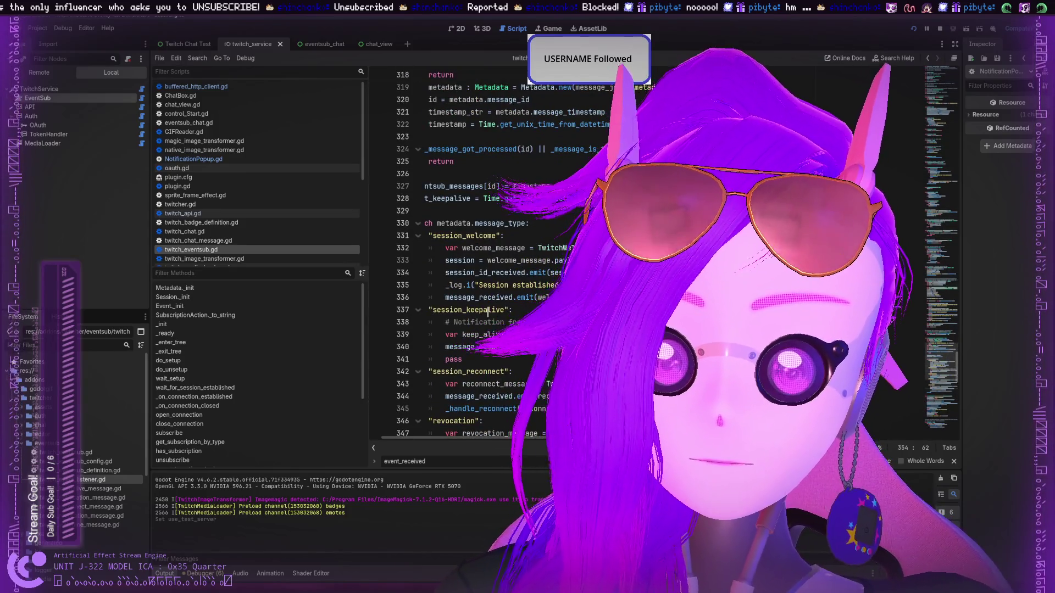
{"action": "scroll", "coordinate": [488, 311], "scroll_direction": "up", "scroll_amount": 3}
{"action": "scroll", "coordinate": [494, 305], "scroll_direction": "up", "scroll_amount": 7}
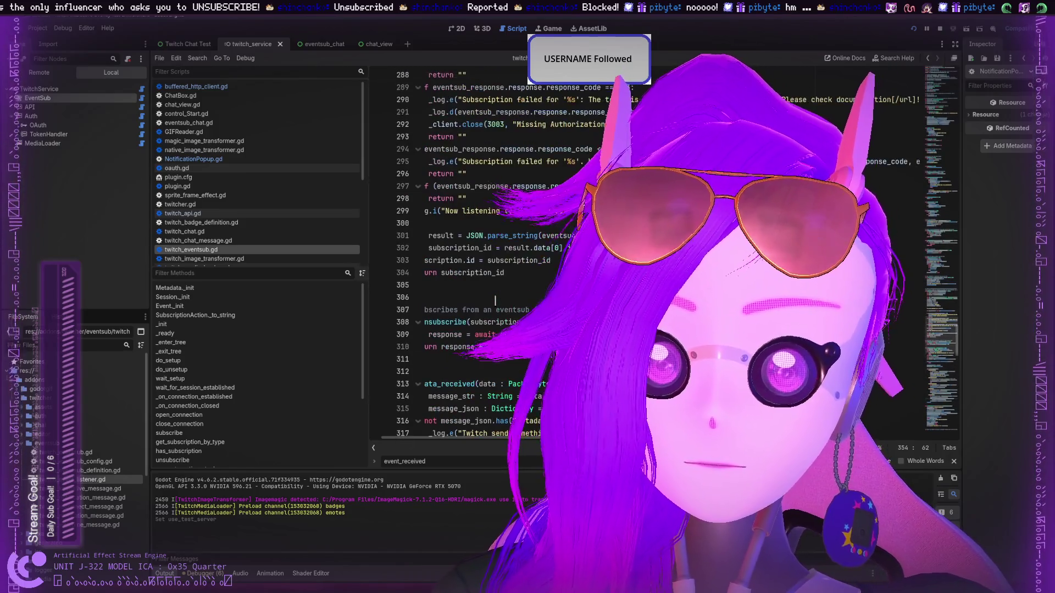
{"action": "scroll", "coordinate": [495, 300], "scroll_direction": "up", "scroll_amount": 7}
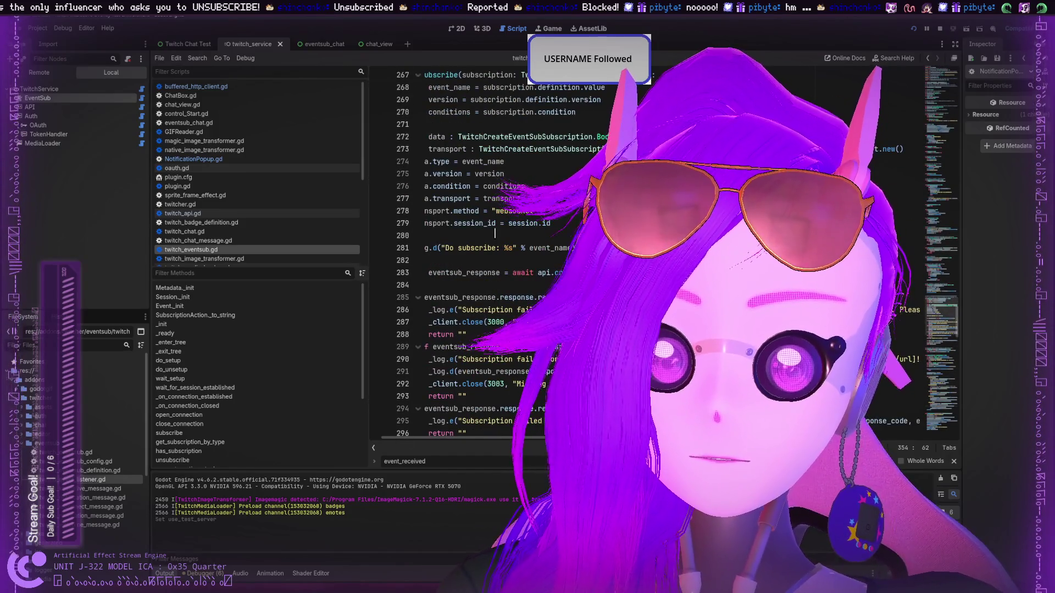
{"action": "scroll", "coordinate": [494, 233], "scroll_direction": "down", "scroll_amount": 15}
{"action": "scroll", "coordinate": [258, 220], "scroll_direction": "down", "scroll_amount": 2}
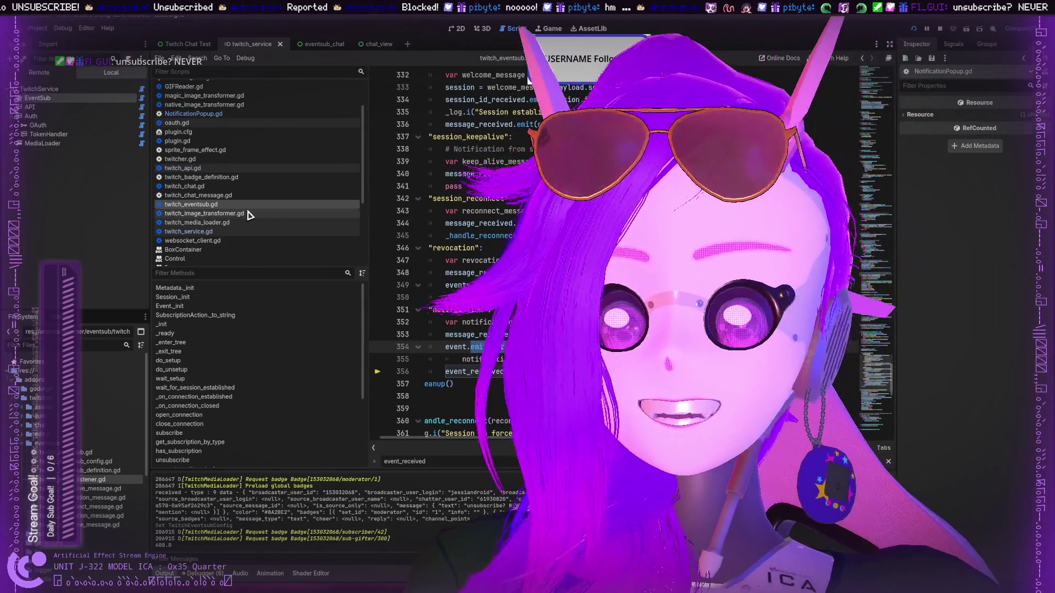
With NotificationPopup.gd open, select the EventSub node and enable Use Test Server.
{"action": "left_click", "coordinate": [193, 113]}
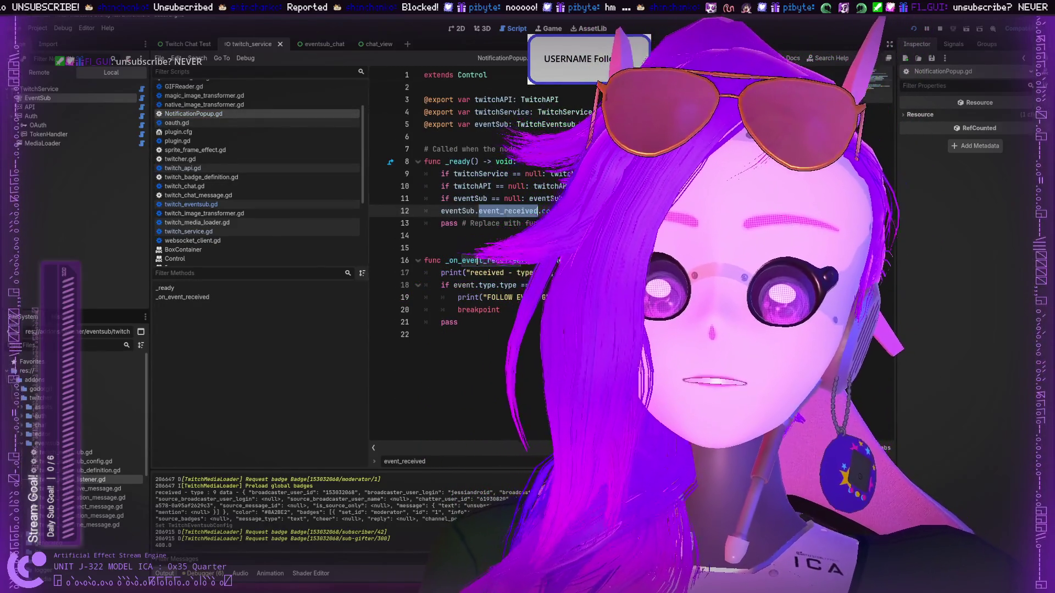
{"action": "double_click", "coordinate": [477, 261]}
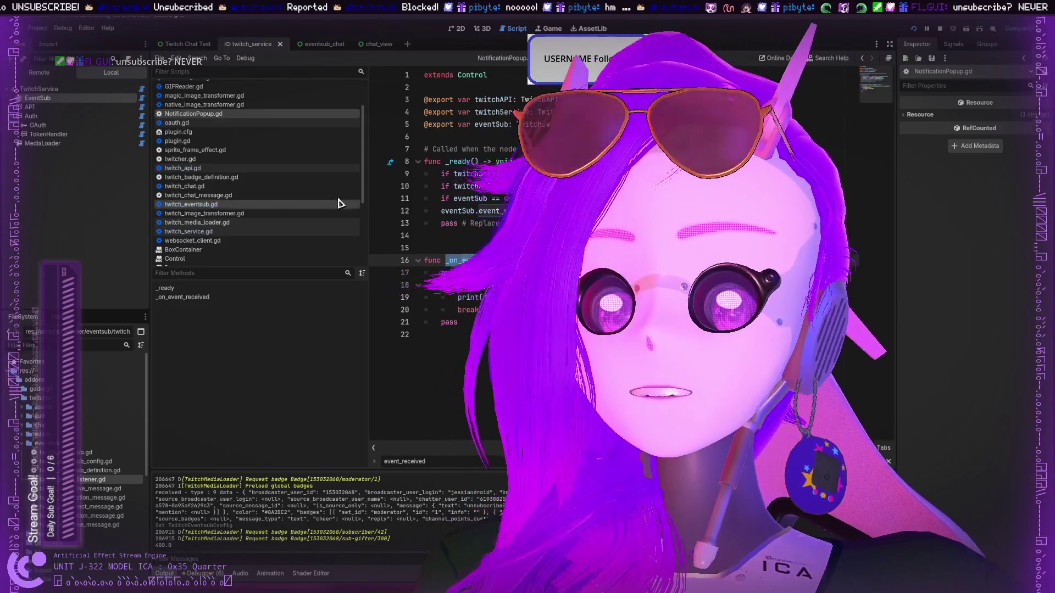
{"action": "left_click", "coordinate": [29, 107]}
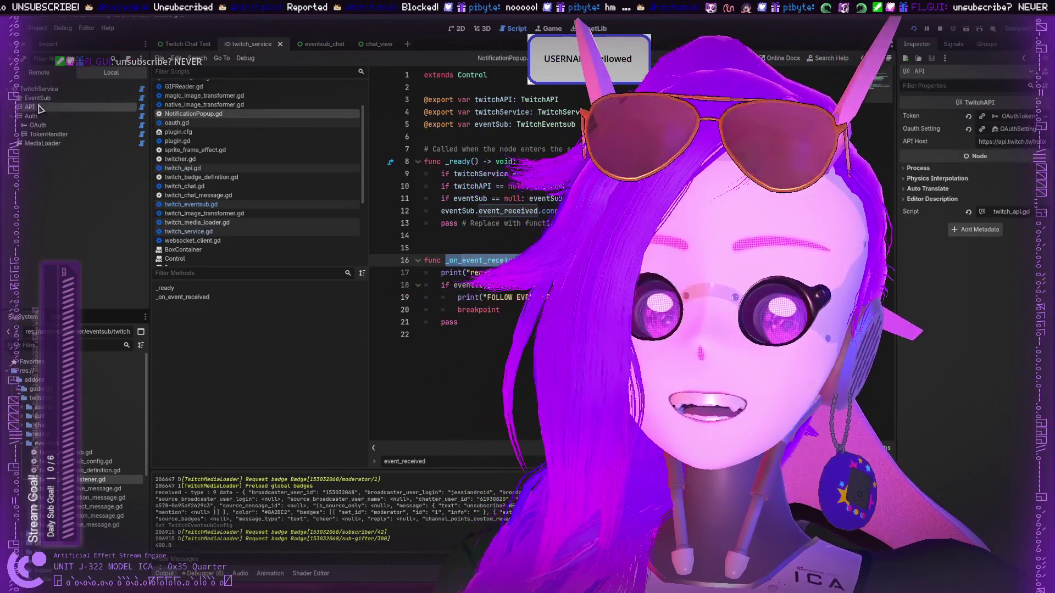
{"action": "left_click", "coordinate": [38, 98]}
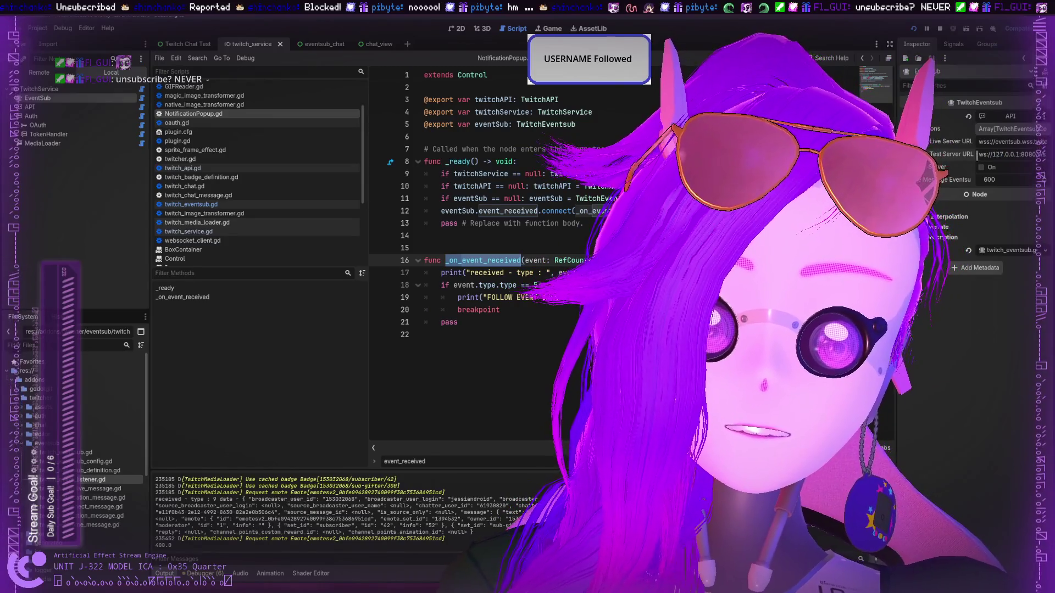
{"action": "left_click_drag", "start_coordinate": [978, 154], "coordinate": [994, 154]}
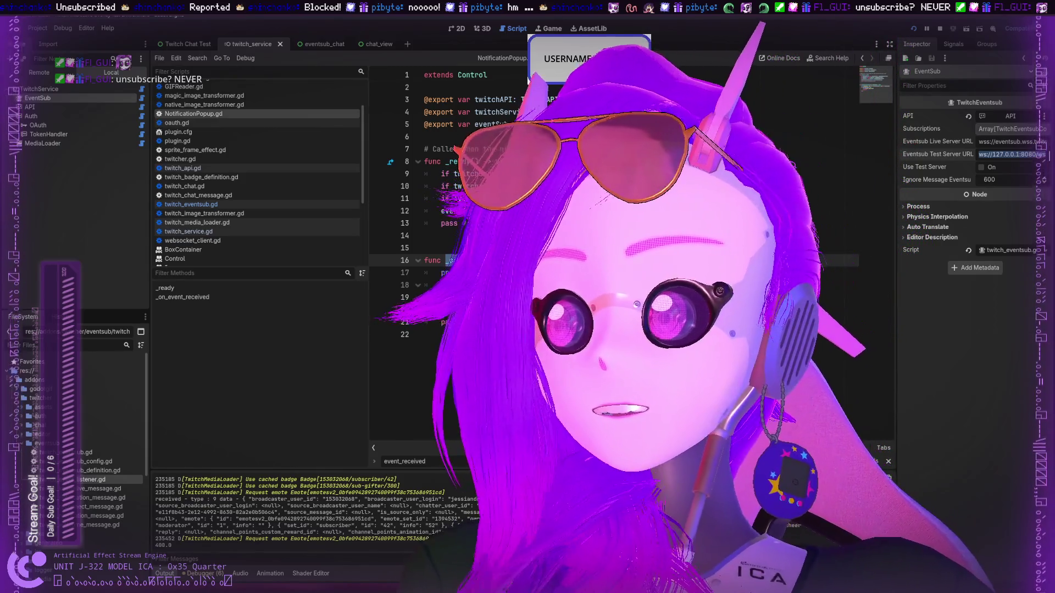
{"action": "left_click", "coordinate": [989, 167]}
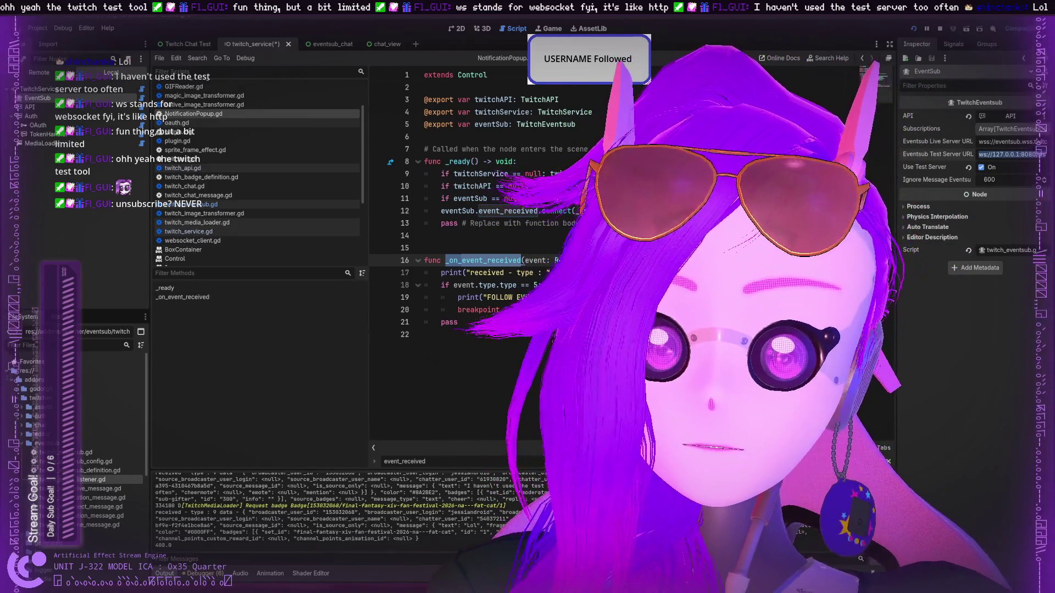
Comment out the line 17 print, save NotificationPopup.gd, and stop the running project.
{"action": "left_click", "coordinate": [443, 272]}
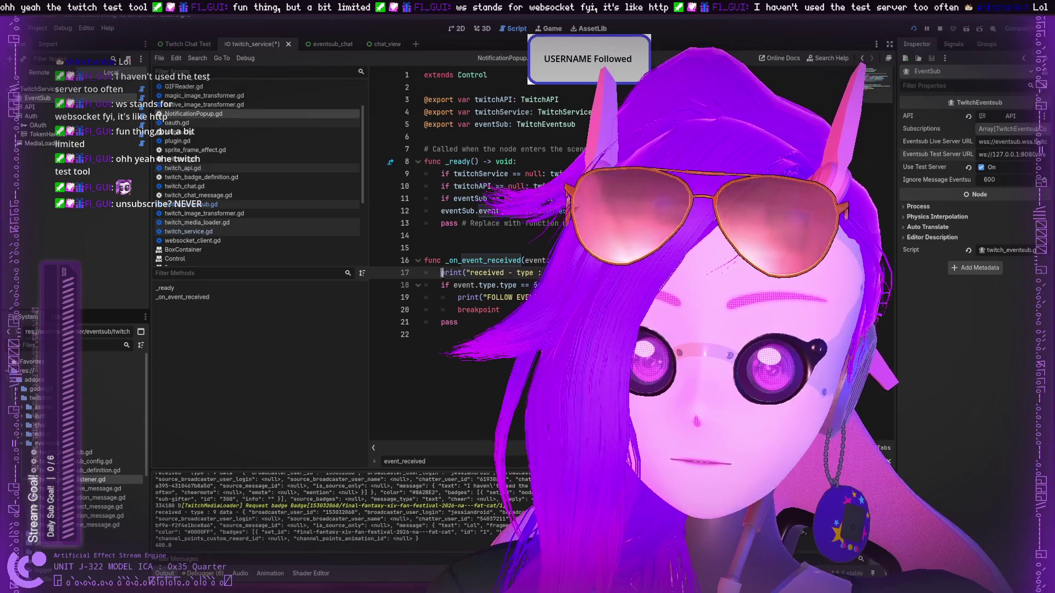
{"action": "type", "text": "#"}
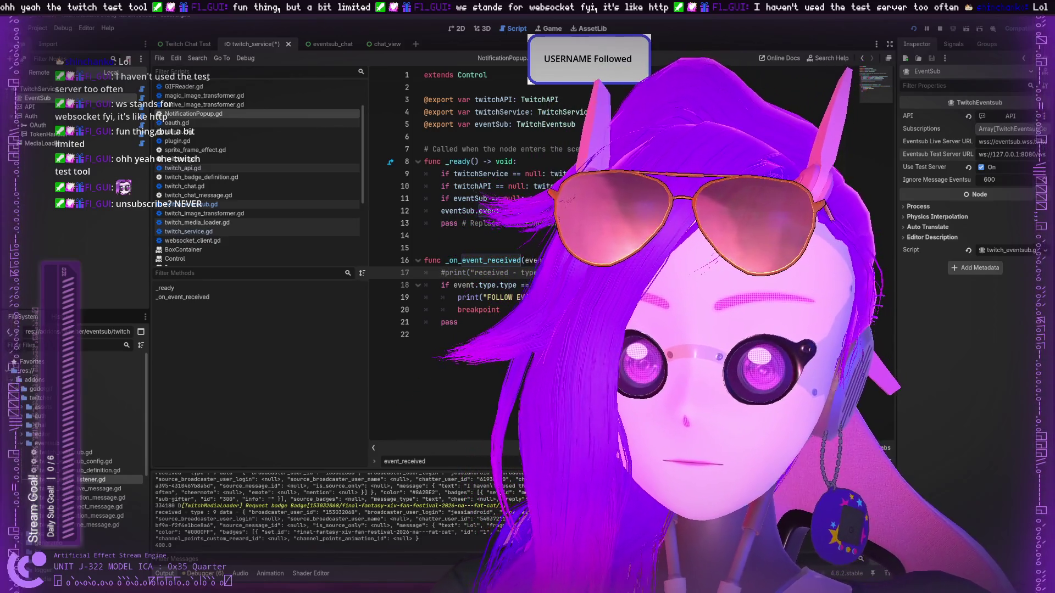
{"action": "key", "text": "ctrl+s"}
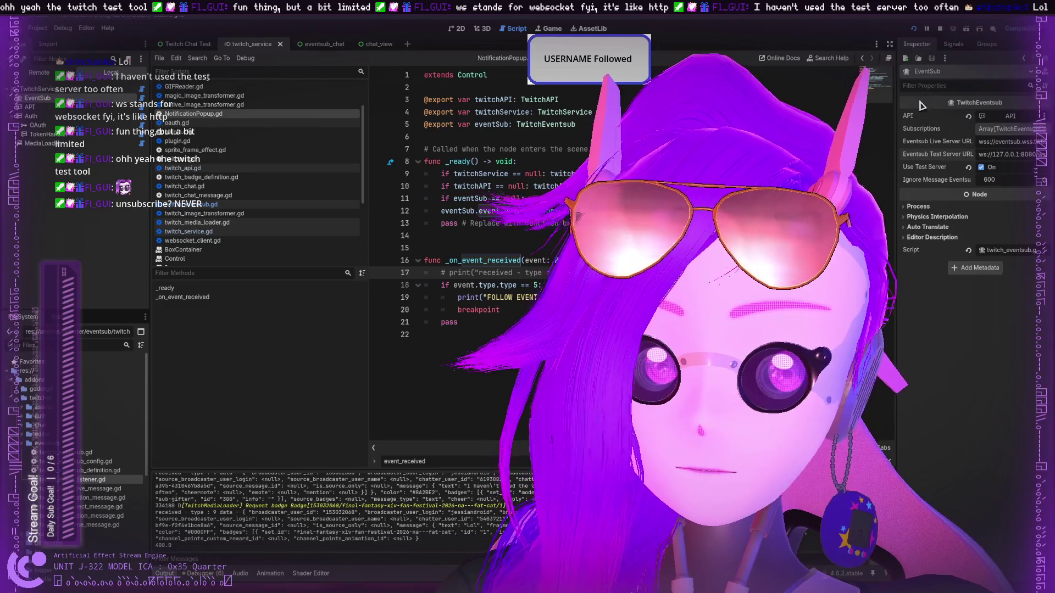
{"action": "left_click", "coordinate": [914, 31]}
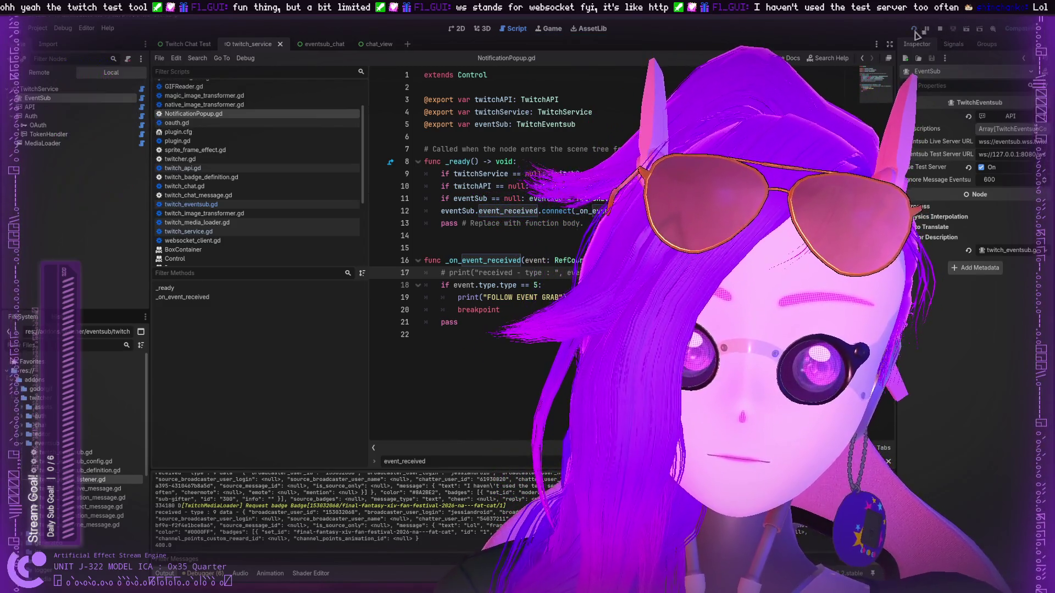